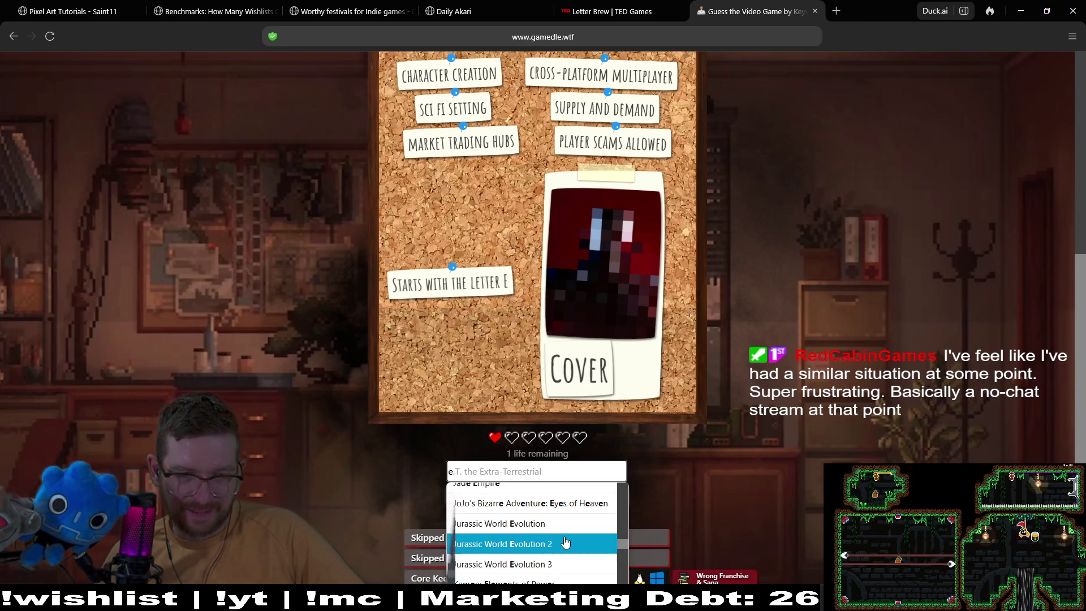
pyautogui.scroll(-2, 565, 542)
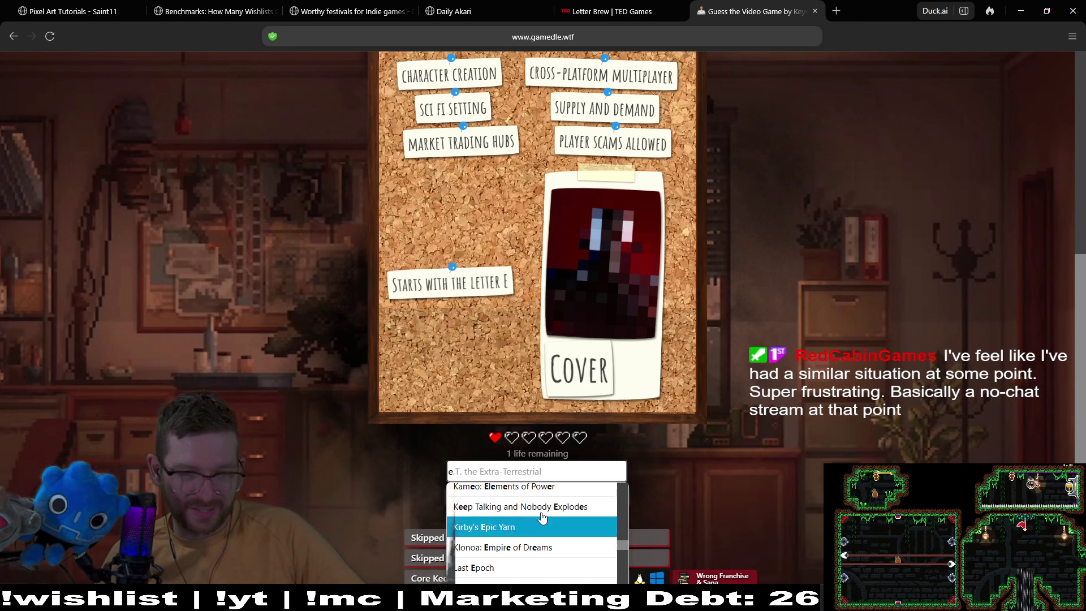
# - Replace the partial guess with Last Epoch and submit it, ending the game on EVE Online
pyautogui.press('BackSpace')
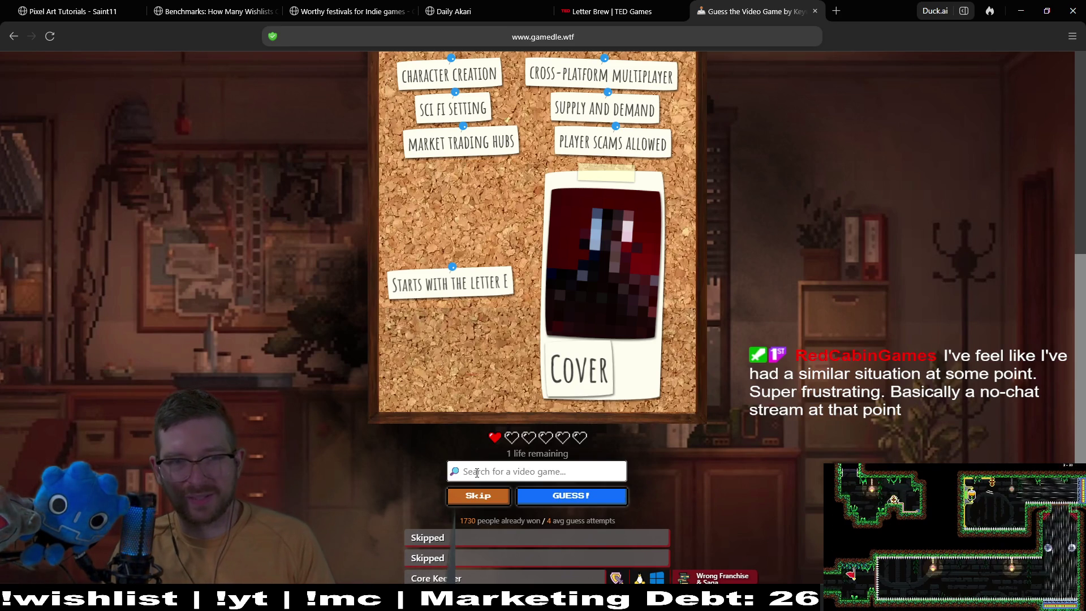
pyautogui.write('last')
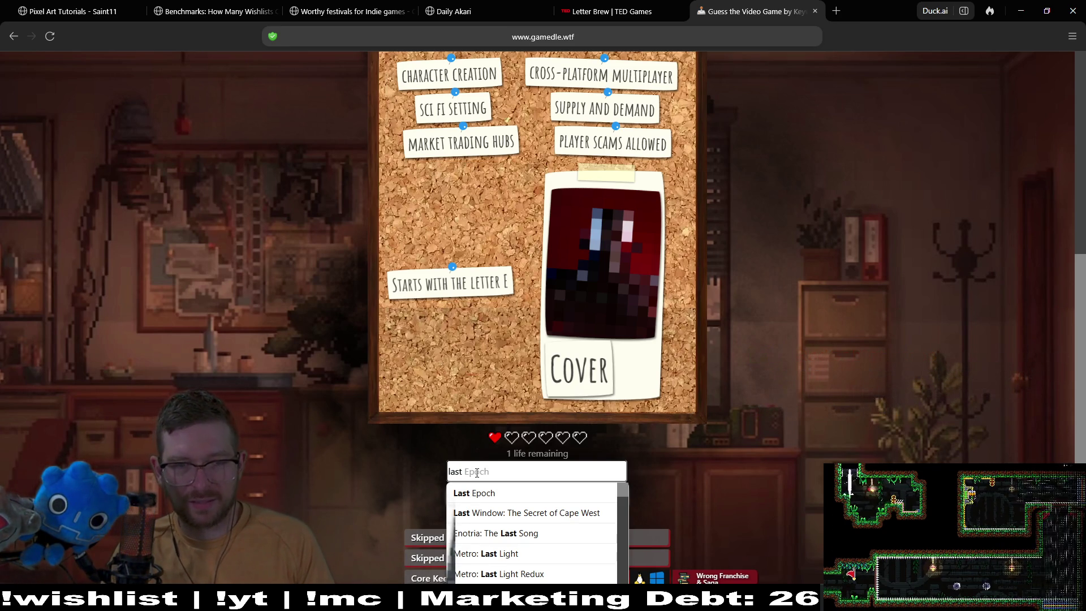
pyautogui.click(478, 493)
pyautogui.click(620, 497)
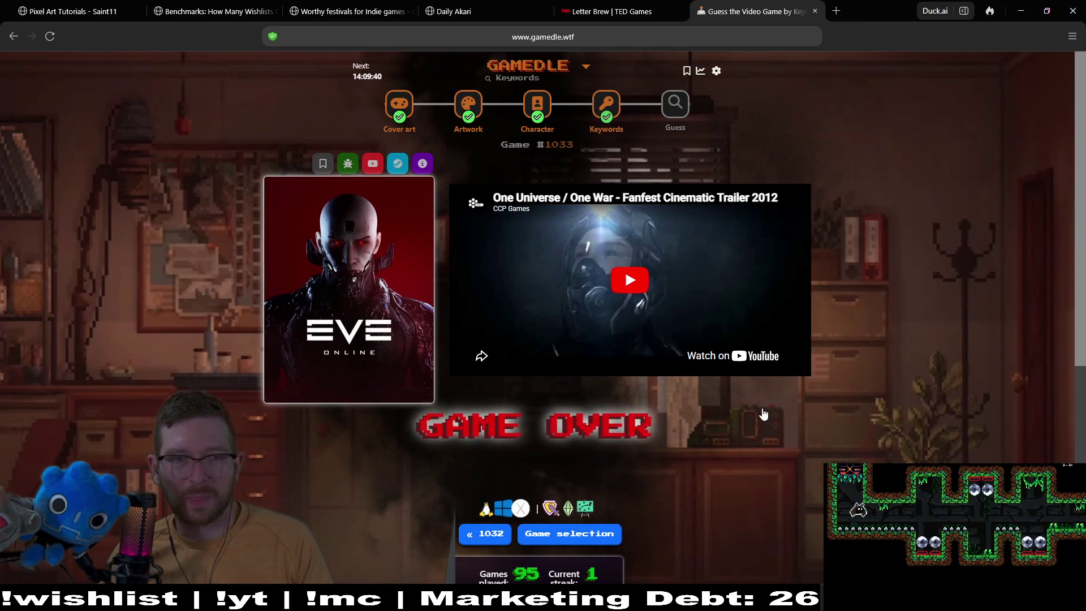
# - Start the next daily Guess puzzle and submit Stellar Blade as the first guess
pyautogui.click(685, 108)
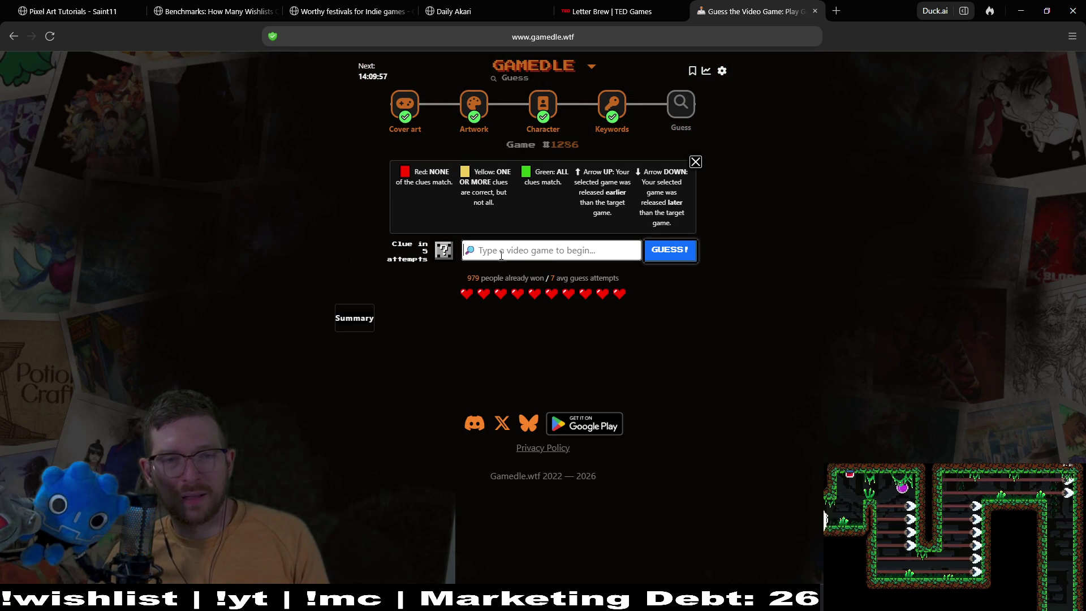
pyautogui.write('ste')
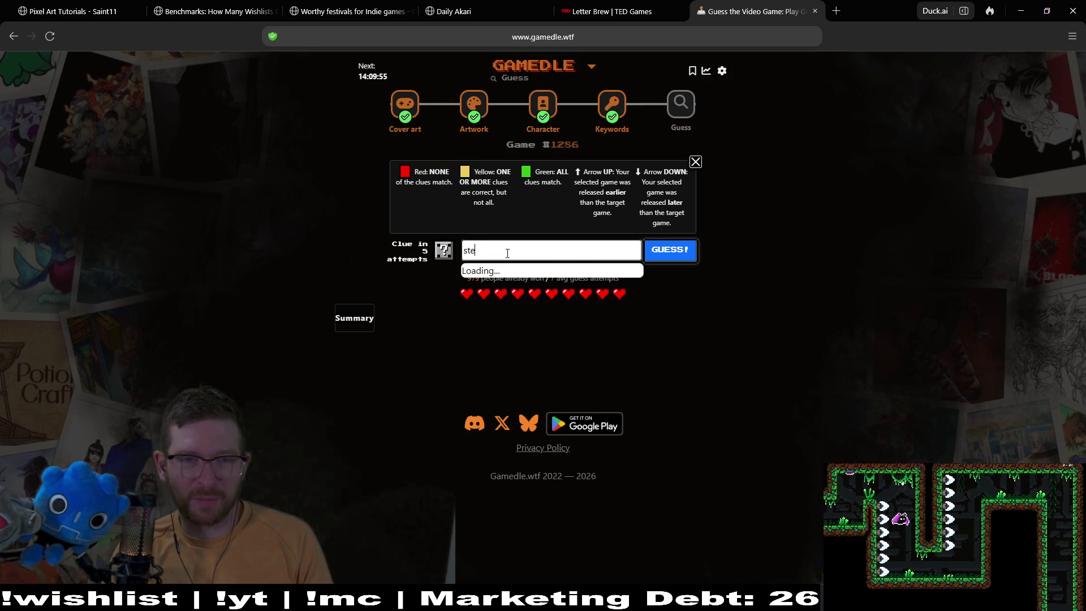
pyautogui.write('llar bl')
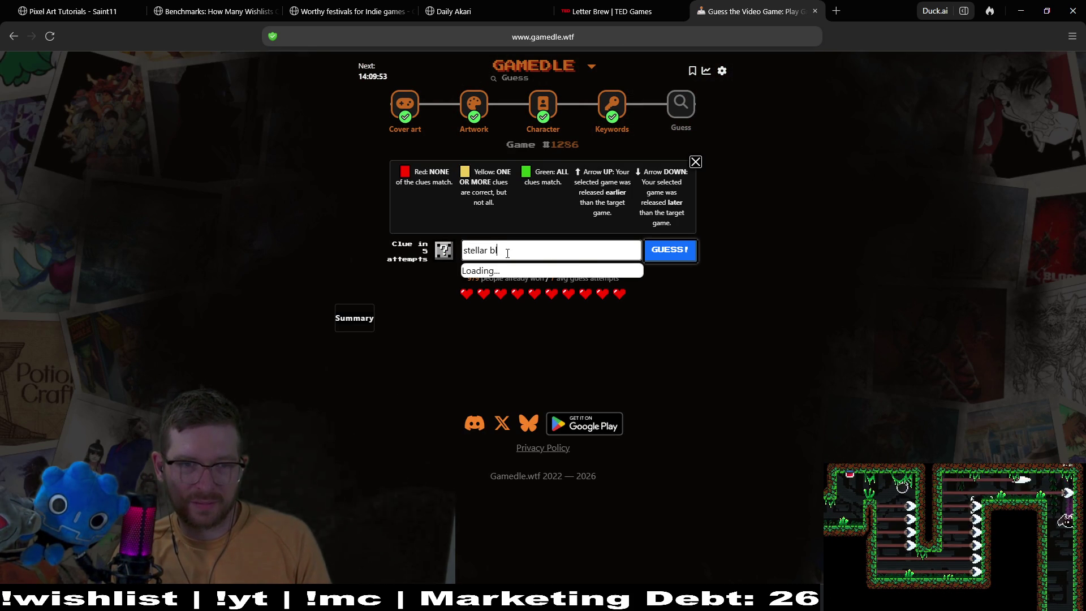
pyautogui.click(657, 258)
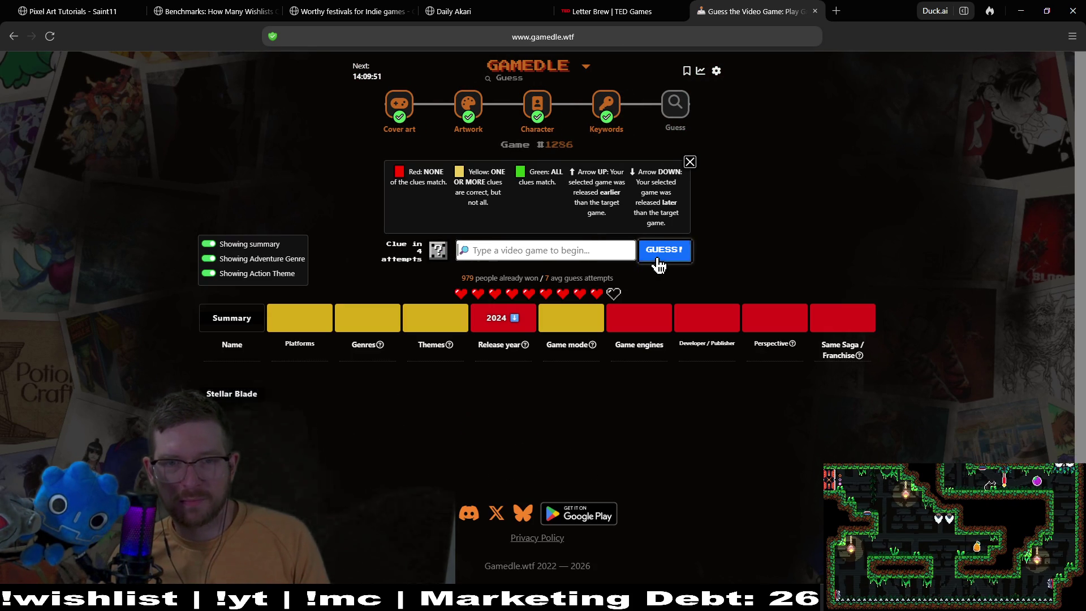
# - Submit Halo 2 as the second guess
pyautogui.click(563, 247)
pyautogui.write('halo 2')
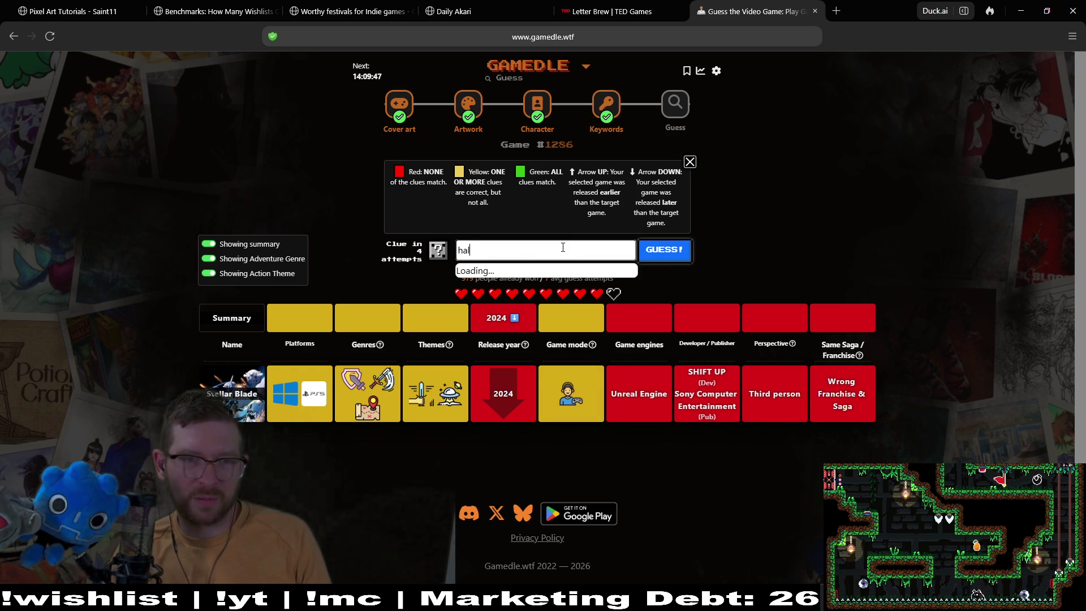
pyautogui.click(600, 274)
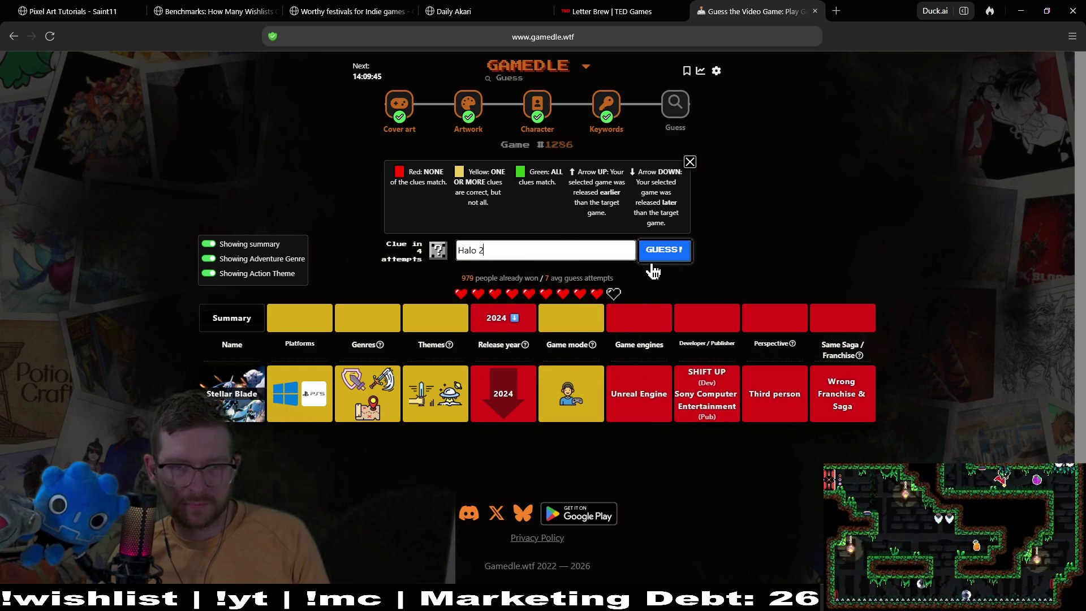
pyautogui.click(666, 255)
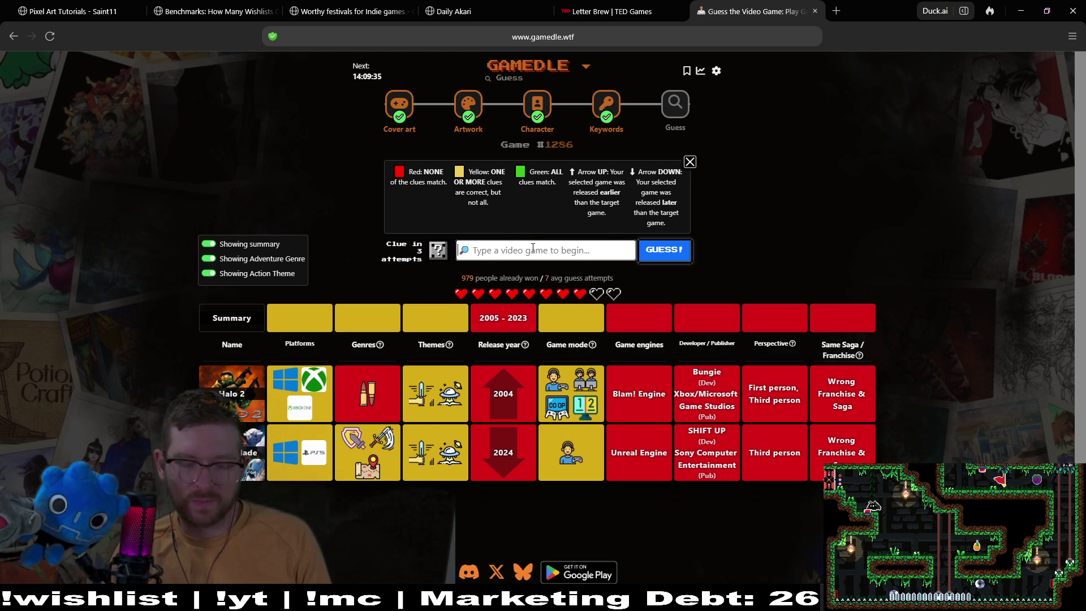
# - Guess Super Mario 3D World, then SpeedRunners
pyautogui.write('super mario')
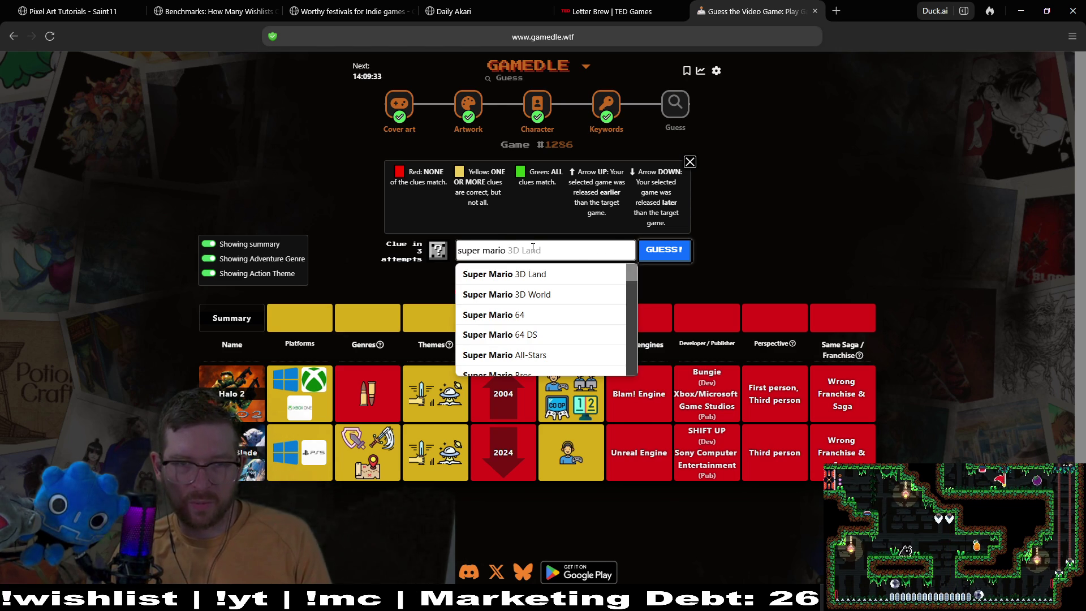
pyautogui.click(567, 301)
pyautogui.click(654, 252)
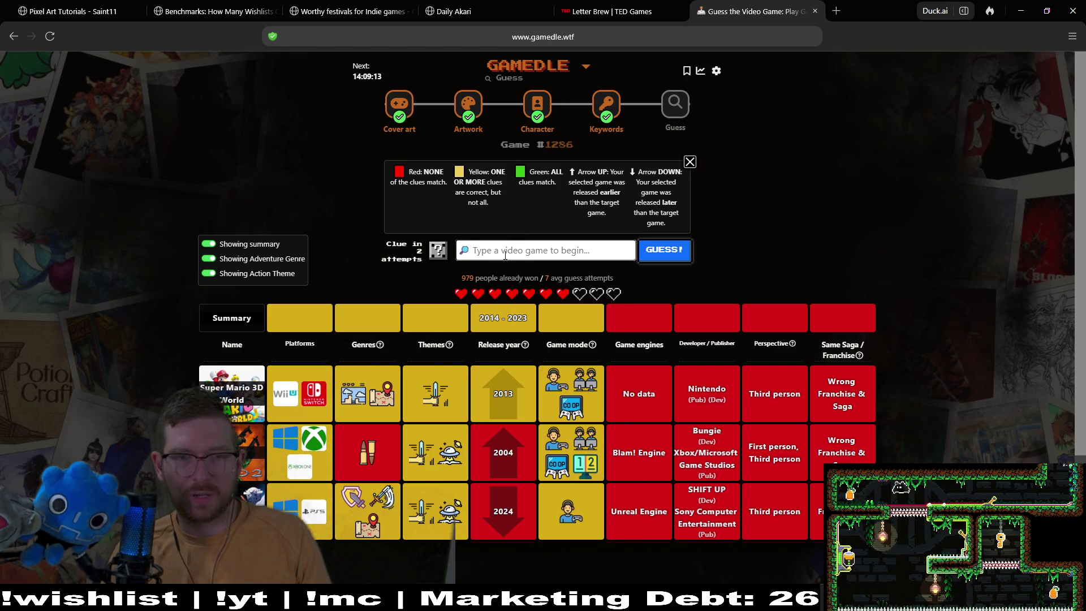
pyautogui.write('spee')
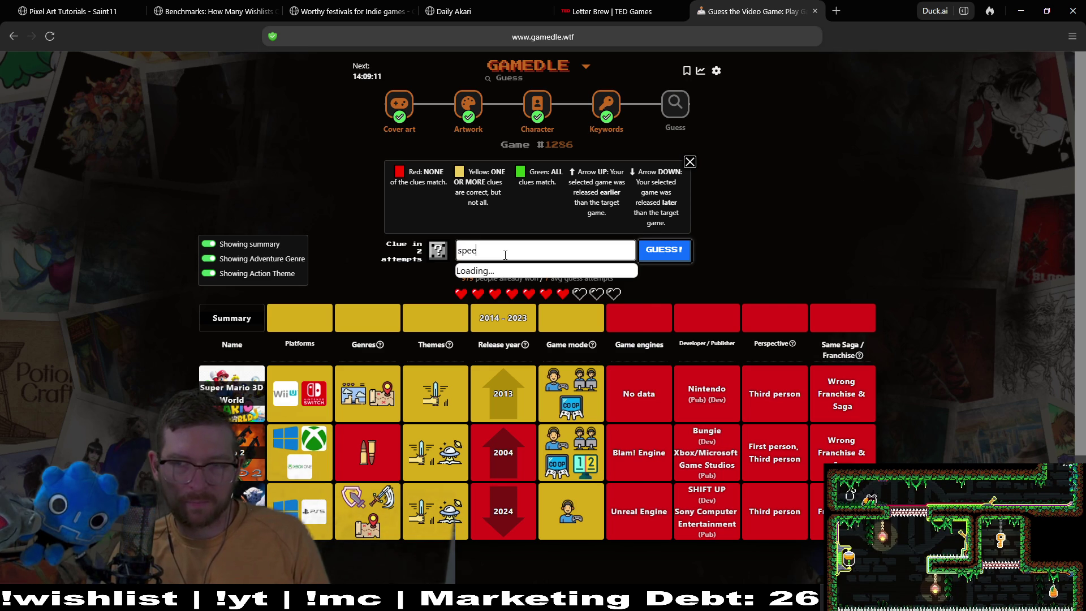
pyautogui.write('drunners')
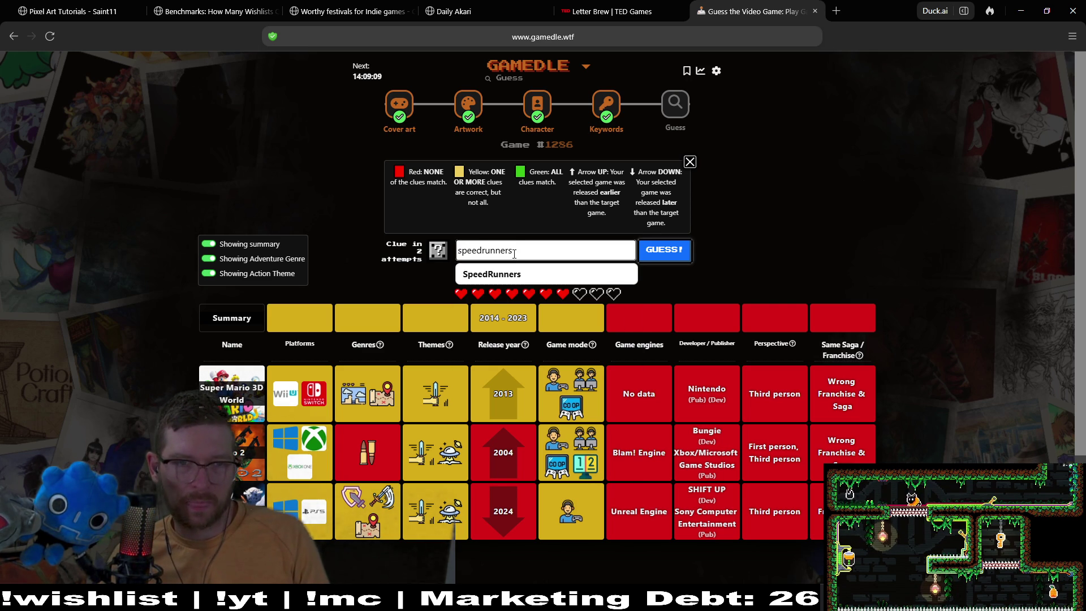
pyautogui.click(498, 272)
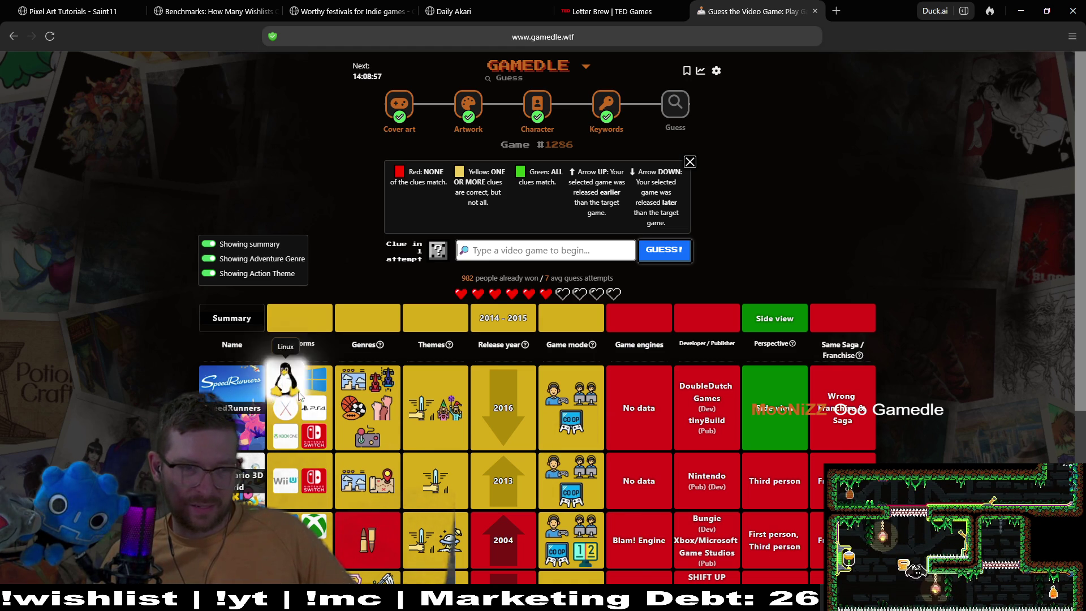
pyautogui.moveTo(371, 444)
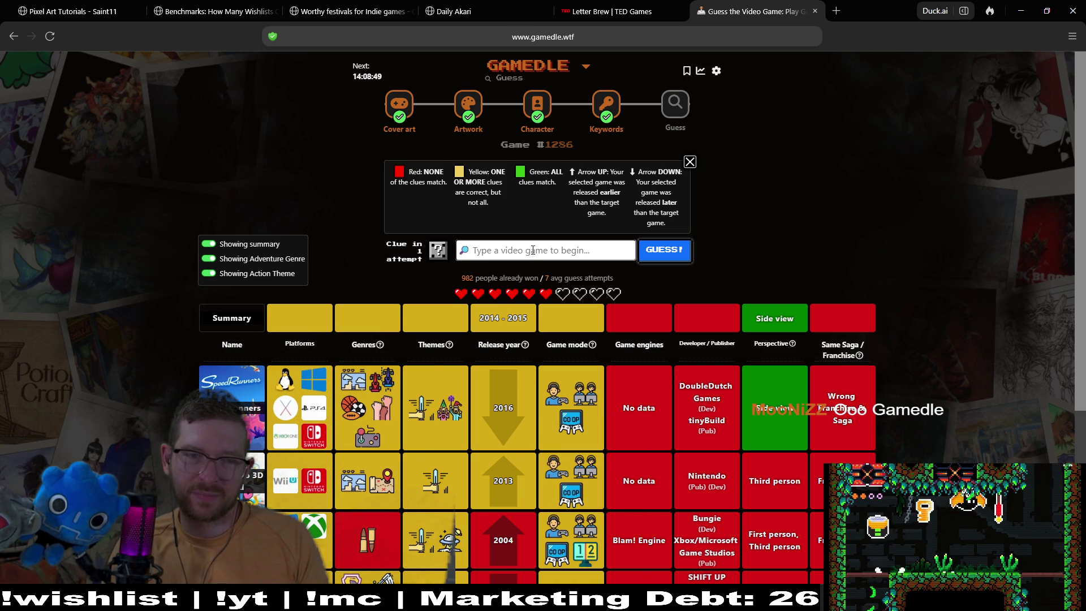
# - Guess Street Fighter V, then spend the one-time clue to reveal the Fantasy theme
pyautogui.scroll(-5, 548, 283)
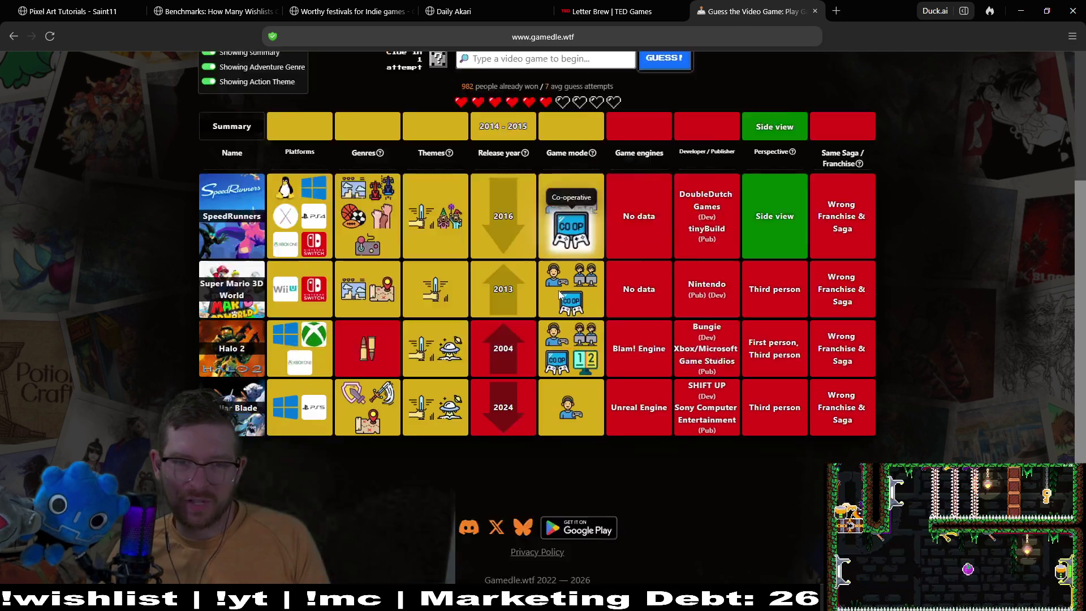
pyautogui.scroll(5, 560, 294)
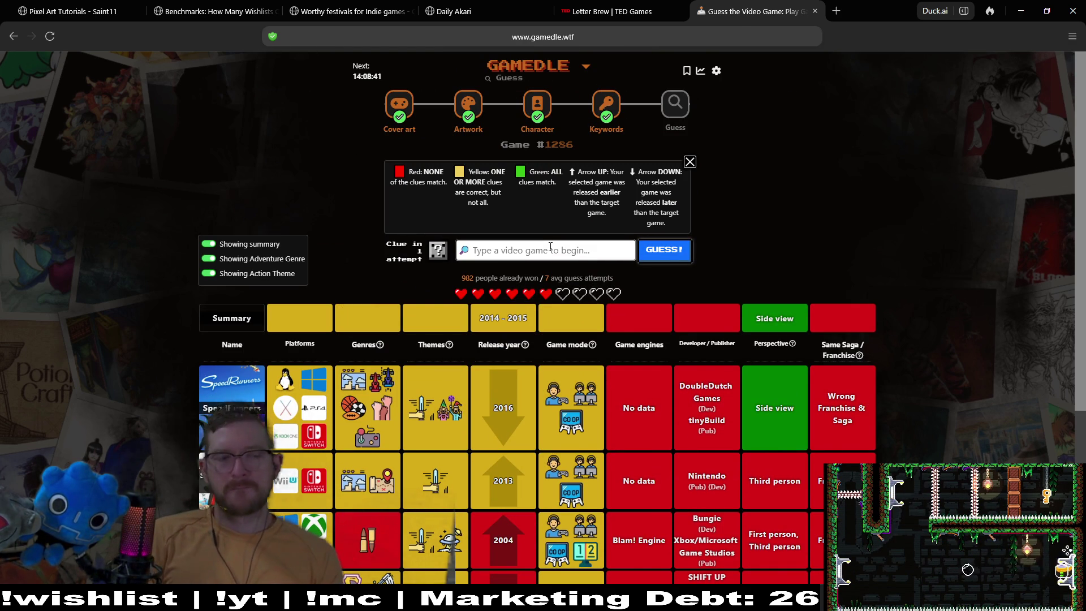
pyautogui.write('s')
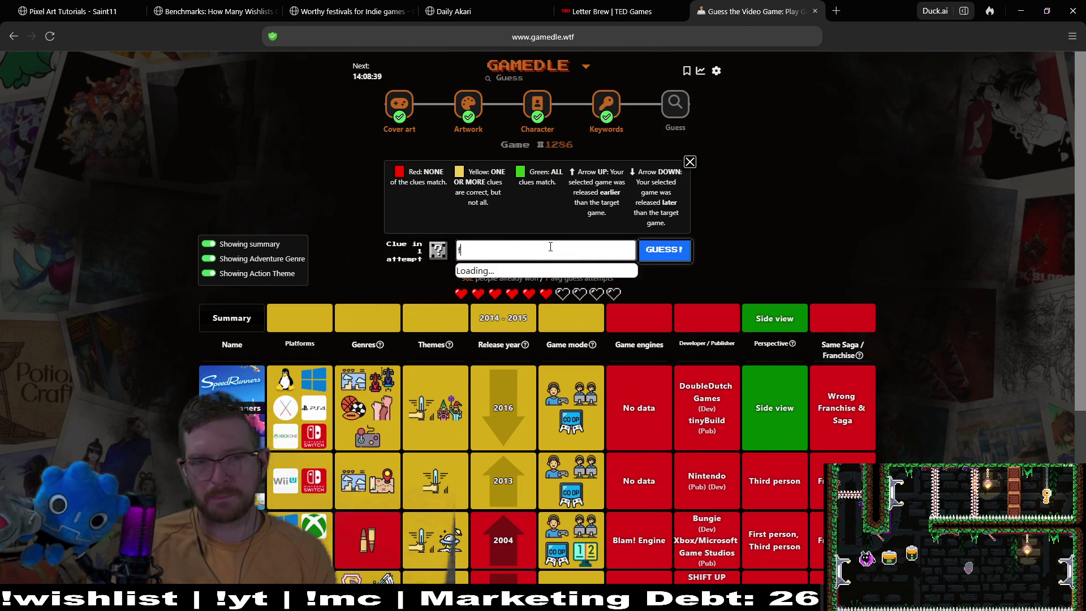
pyautogui.press('BackSpace')
pyautogui.write('stree')
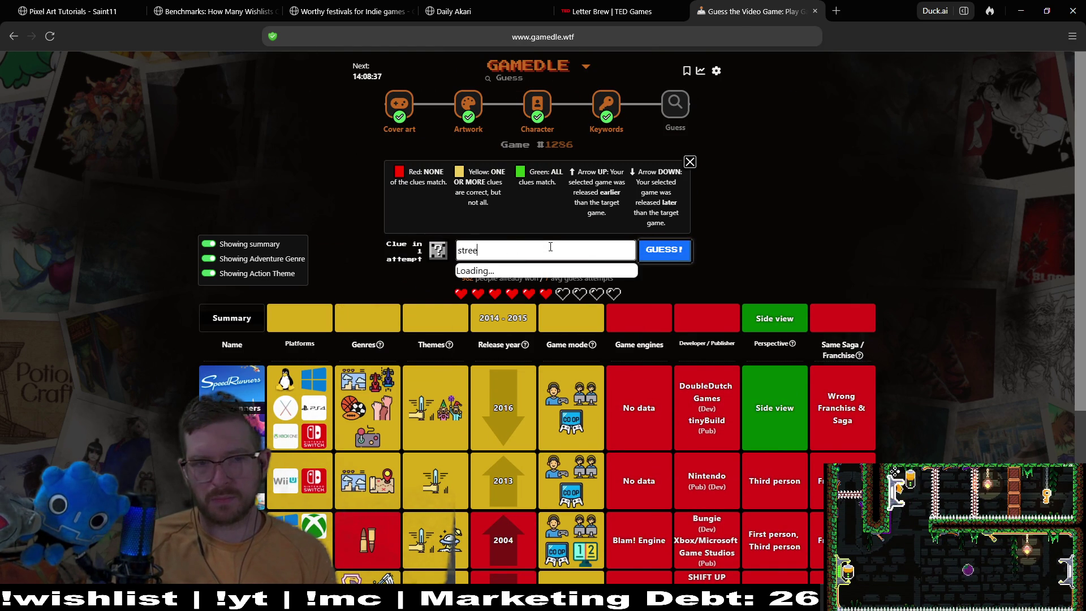
pyautogui.write('t')
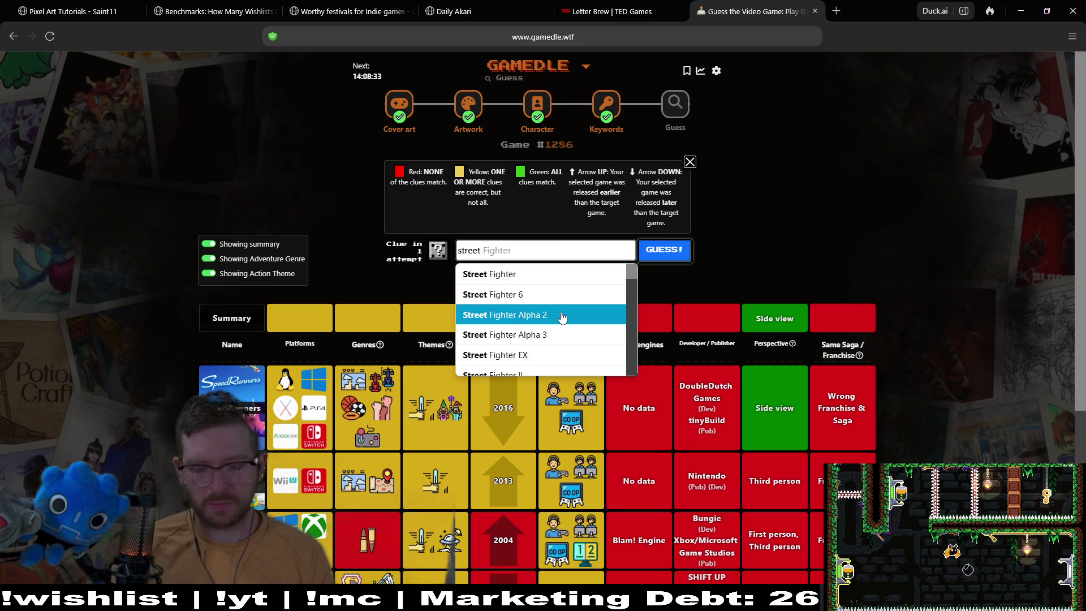
pyautogui.write(' fighter ')
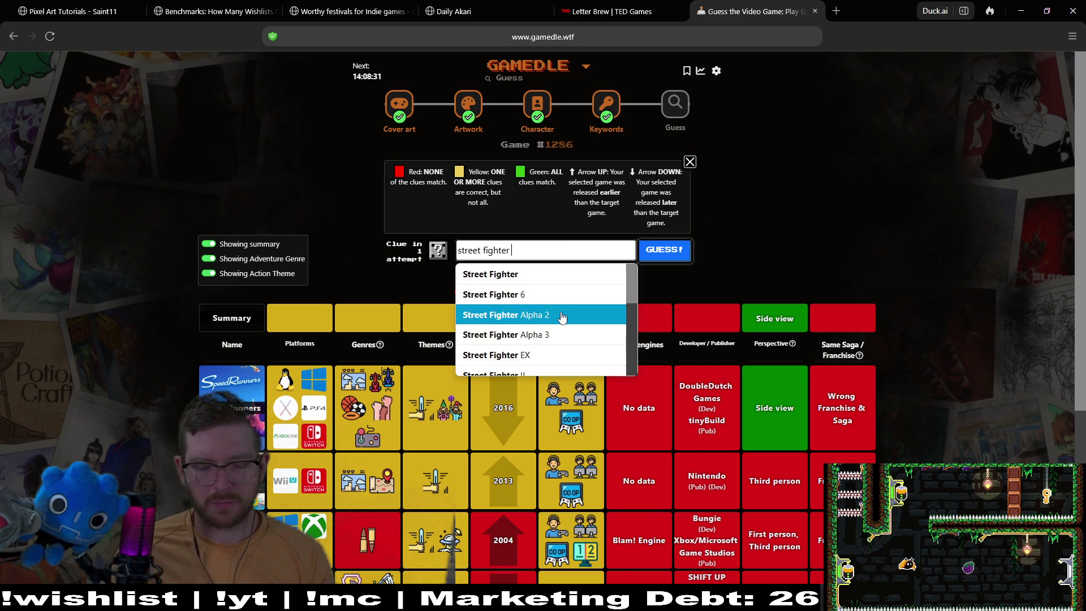
pyautogui.write('5')
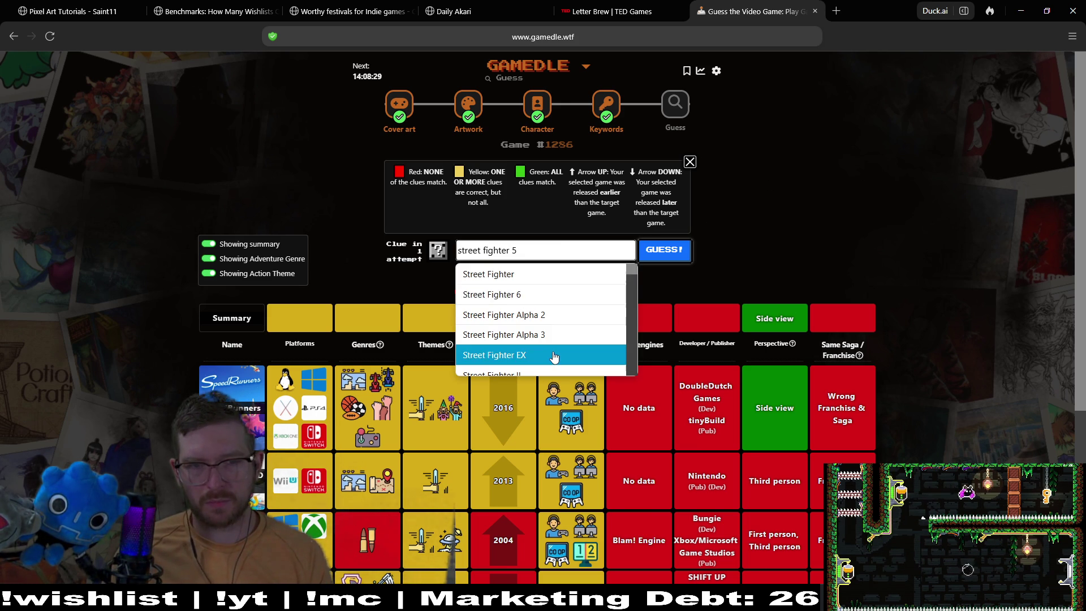
pyautogui.scroll(-2, 554, 356)
pyautogui.scroll(-2, 553, 356)
pyautogui.scroll(2, 553, 357)
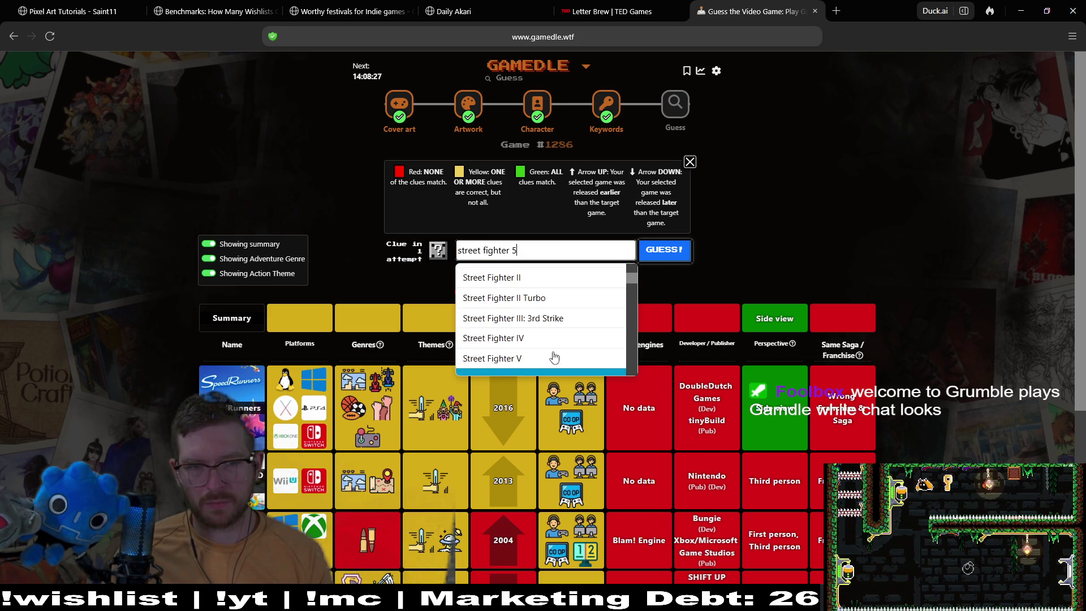
pyautogui.click(554, 356)
pyautogui.click(661, 254)
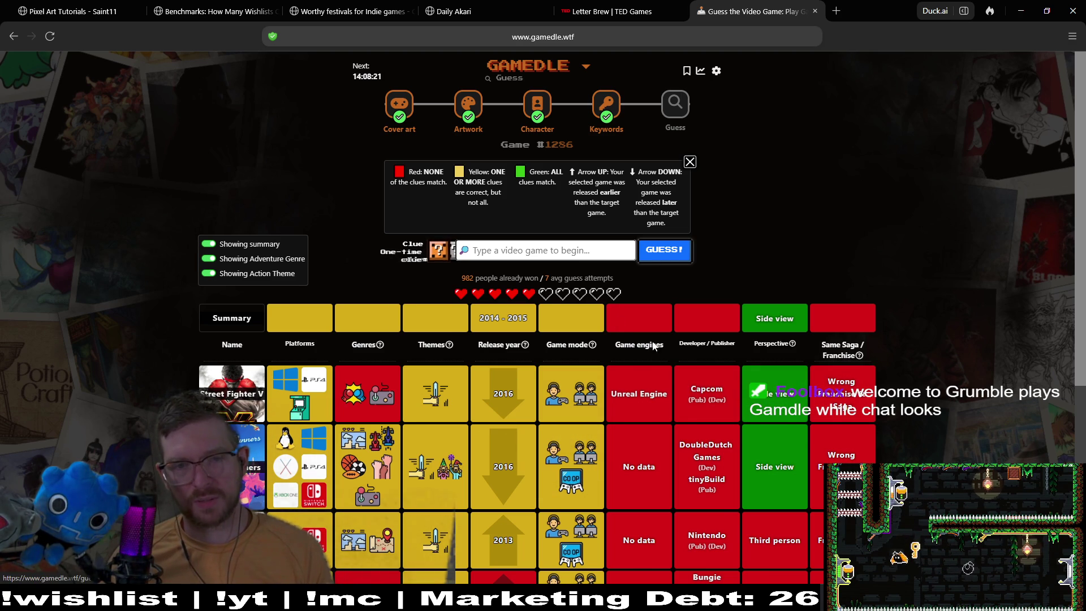
pyautogui.click(439, 250)
pyautogui.click(622, 374)
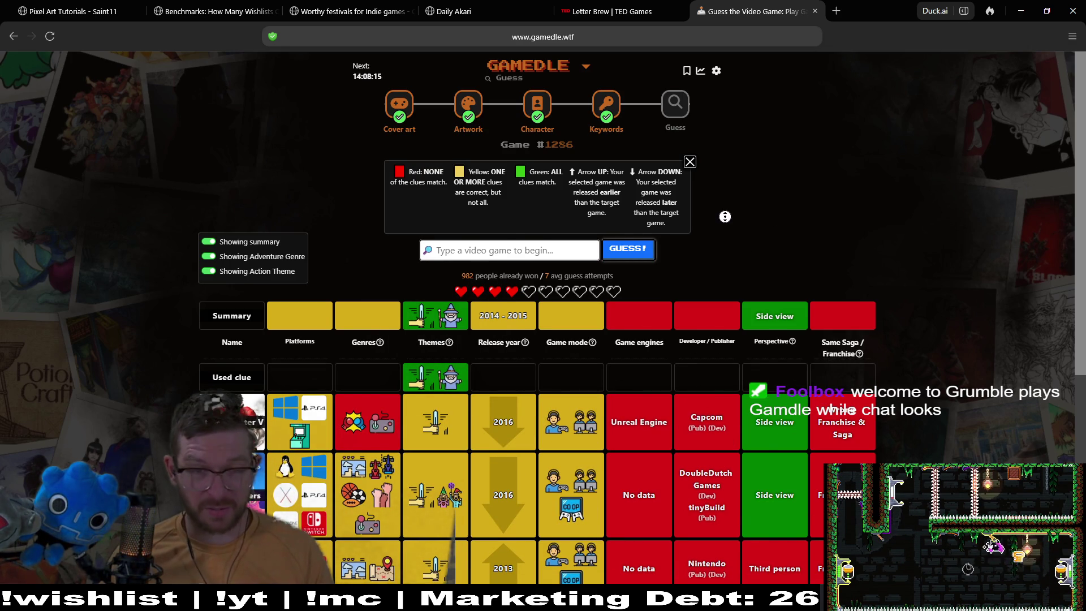
pyautogui.scroll(-2, 724, 212)
pyautogui.scroll(-1, 724, 233)
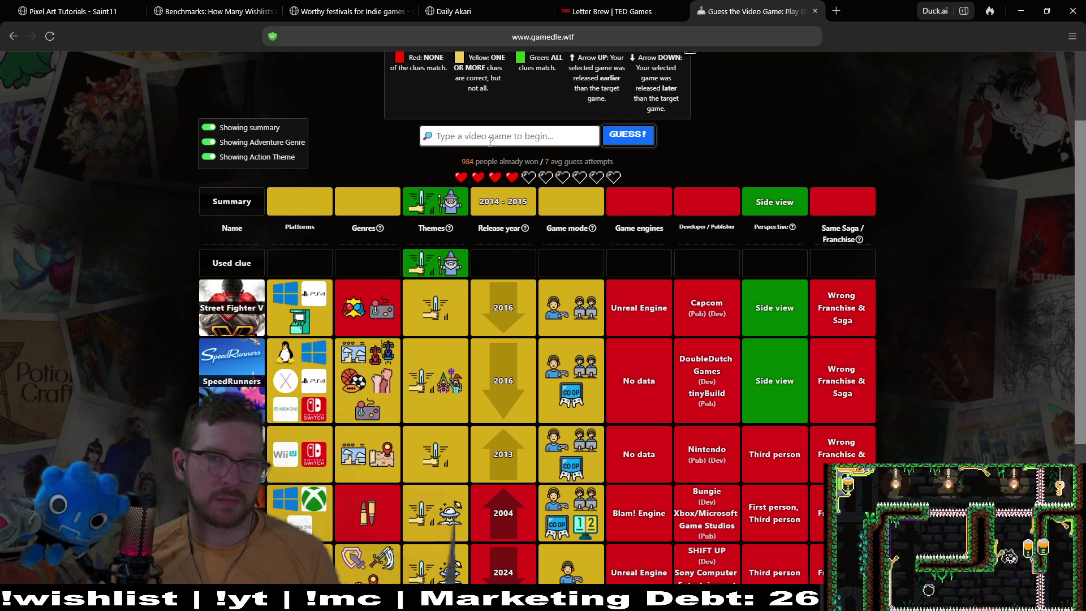
pyautogui.write('celes')
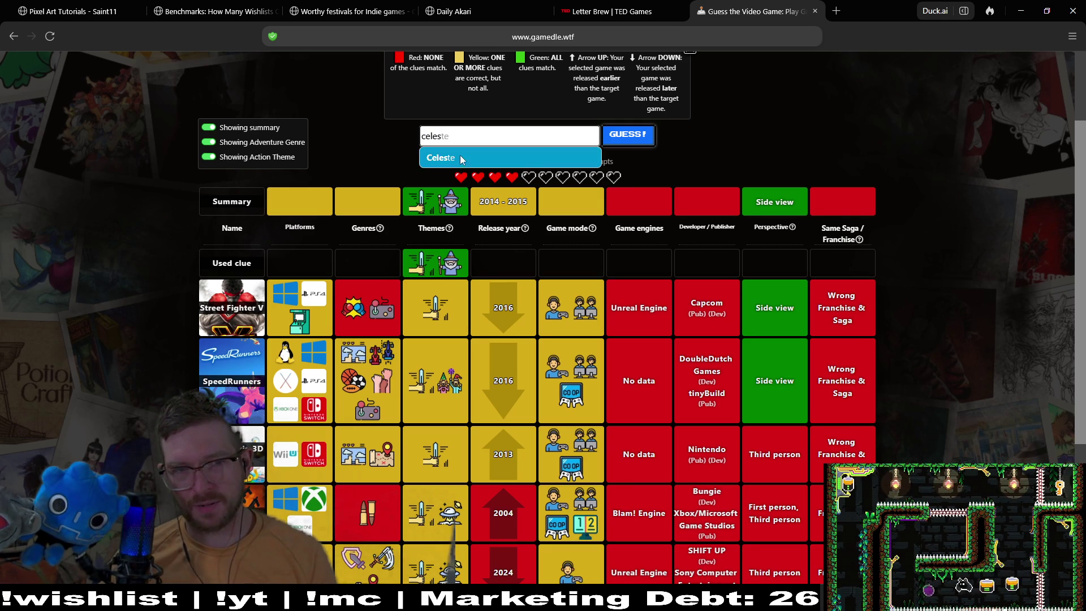
pyautogui.click(492, 158)
pyautogui.click(633, 134)
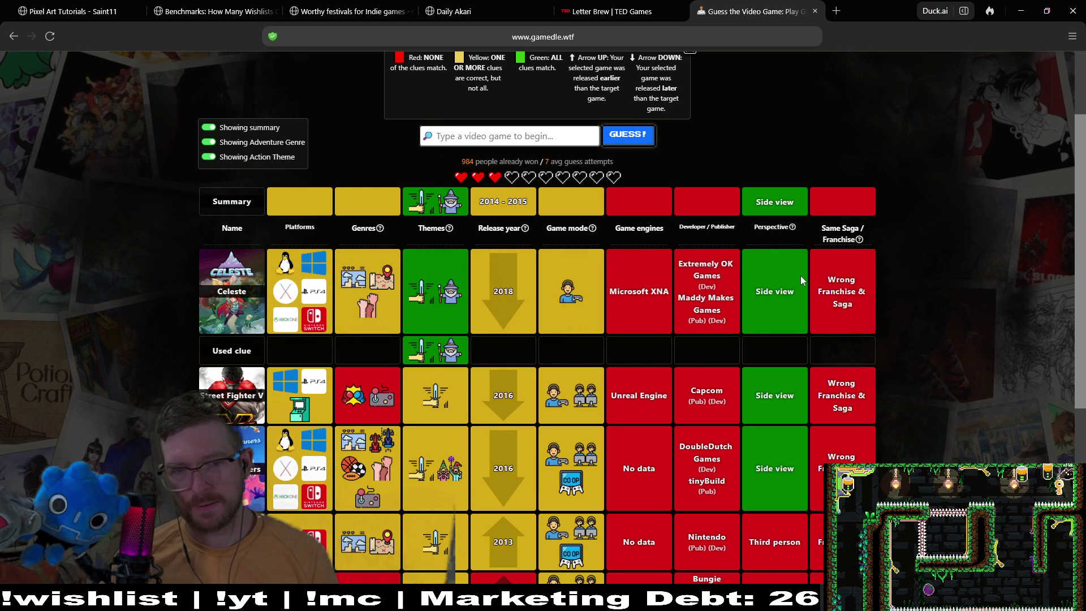
pyautogui.scroll(-5, 800, 276)
pyautogui.scroll(10, 800, 276)
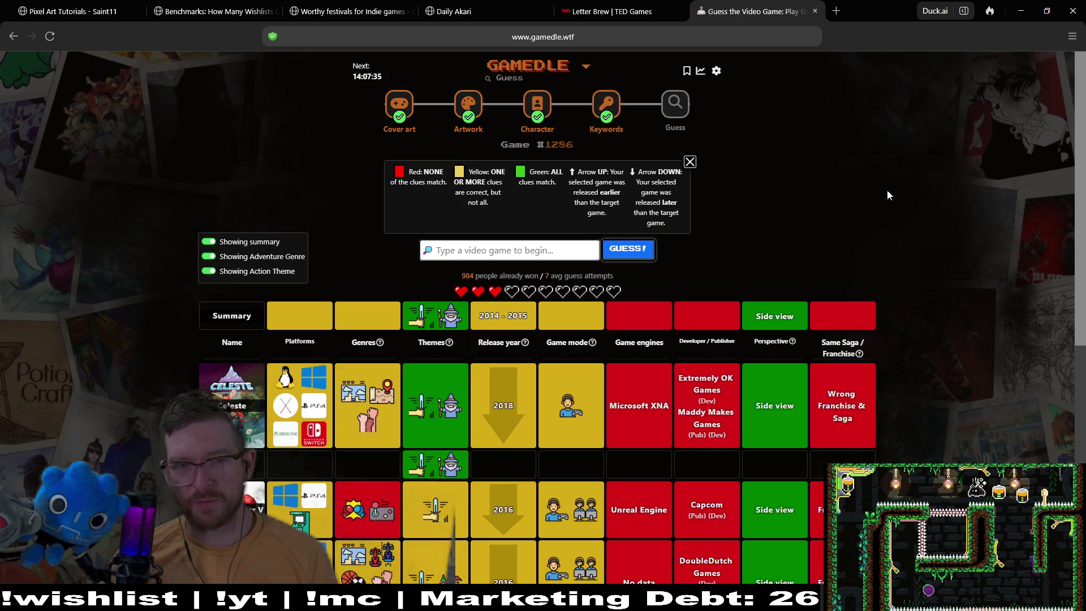
pyautogui.scroll(-2, 904, 226)
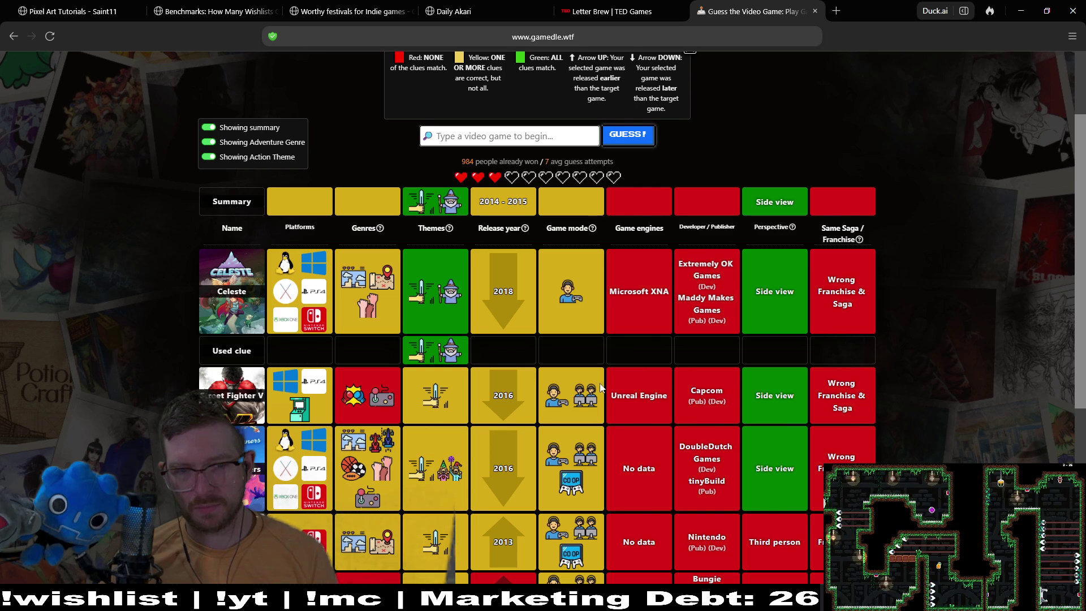
pyautogui.moveTo(589, 409)
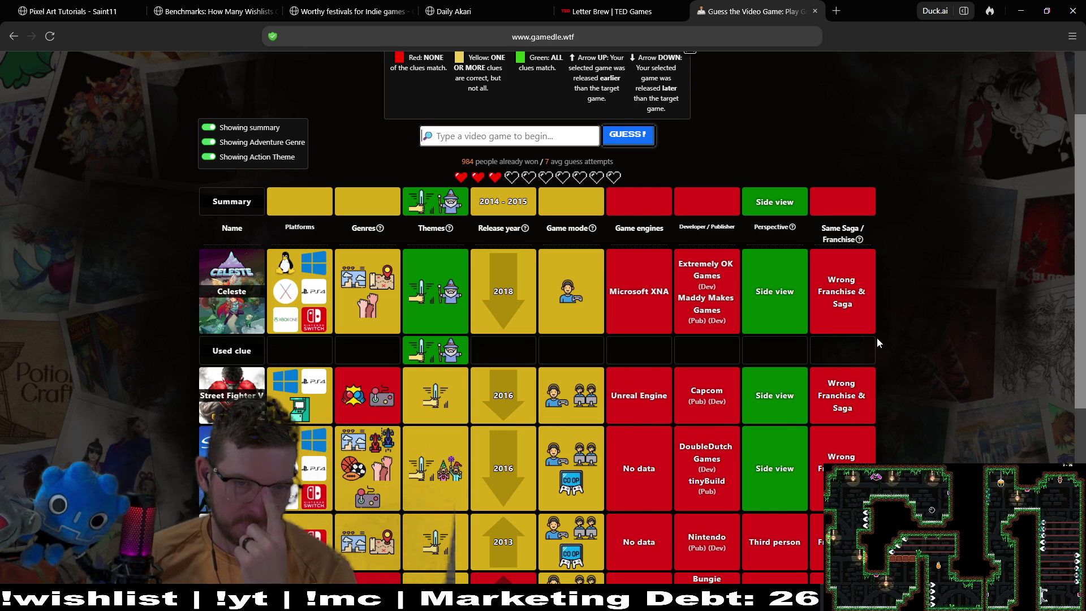
pyautogui.moveTo(444, 194)
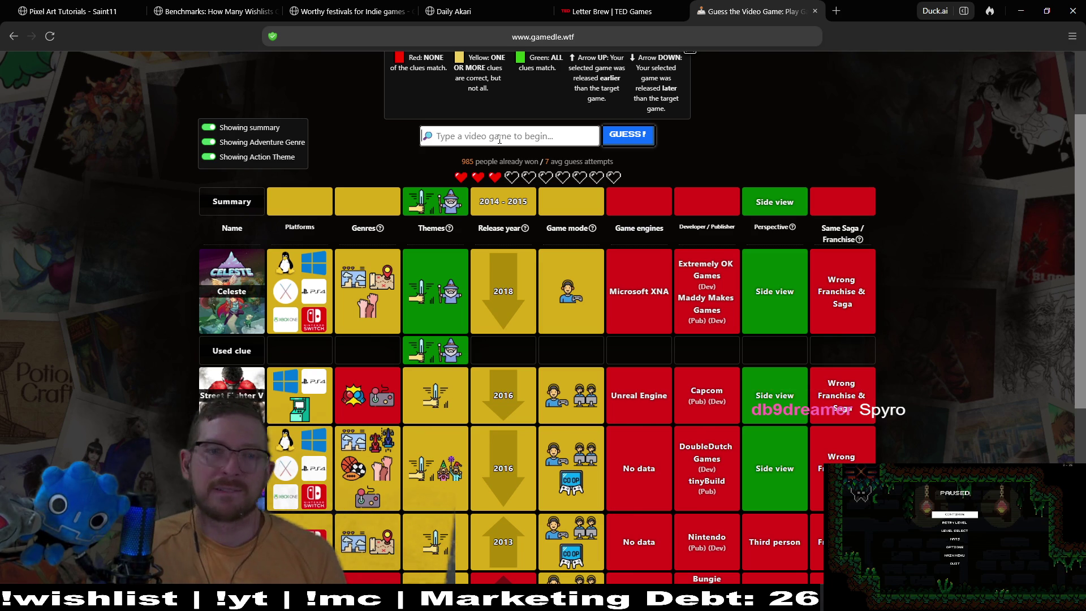
# - Guess Super Meat Boy, then Spyro 2: Ripto's Rage!
pyautogui.write('super mea')
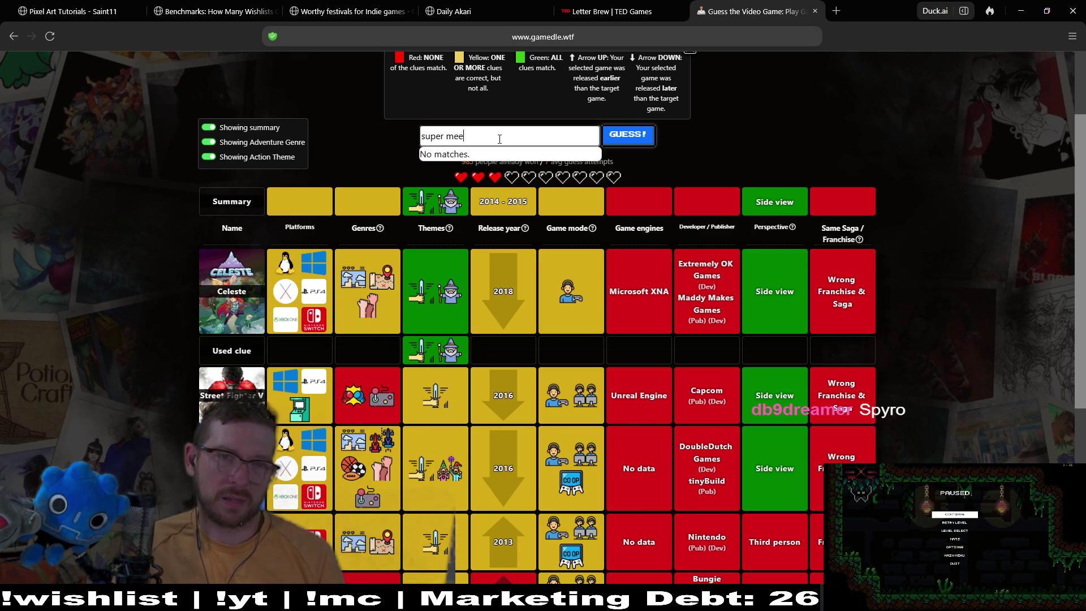
pyautogui.write('t')
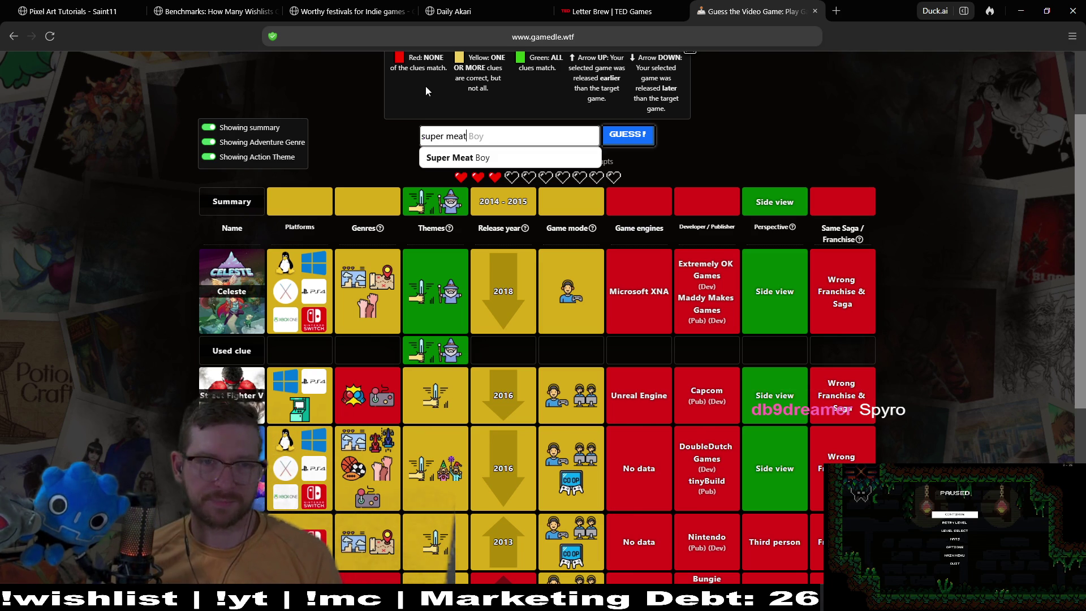
pyautogui.click(452, 157)
pyautogui.click(647, 148)
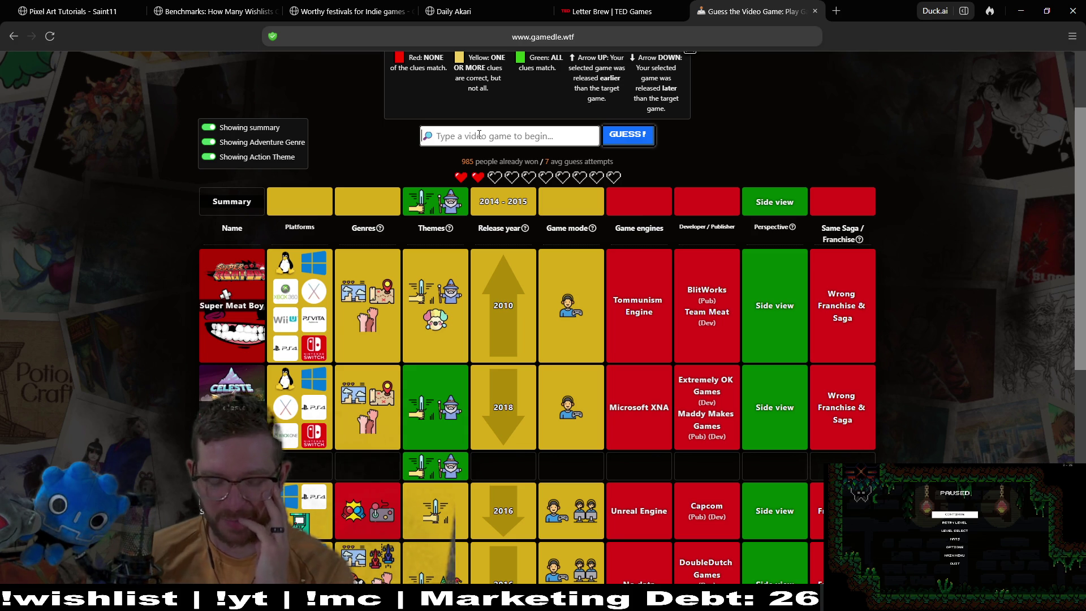
pyautogui.write('sypro')
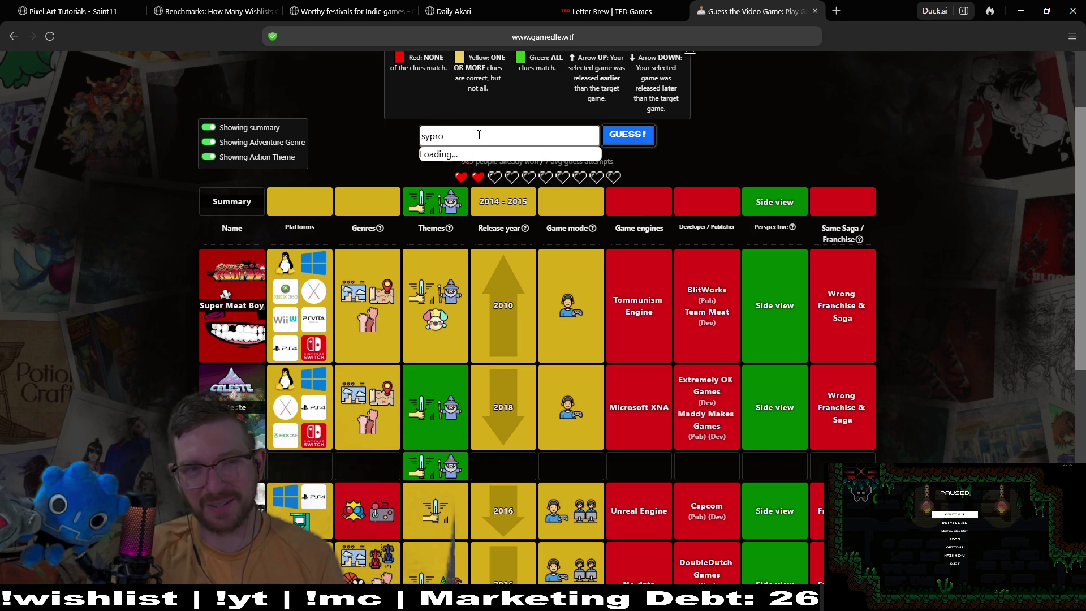
pyautogui.press('BackSpace')
pyautogui.press('BackSpace')
pyautogui.press('BackSpace')
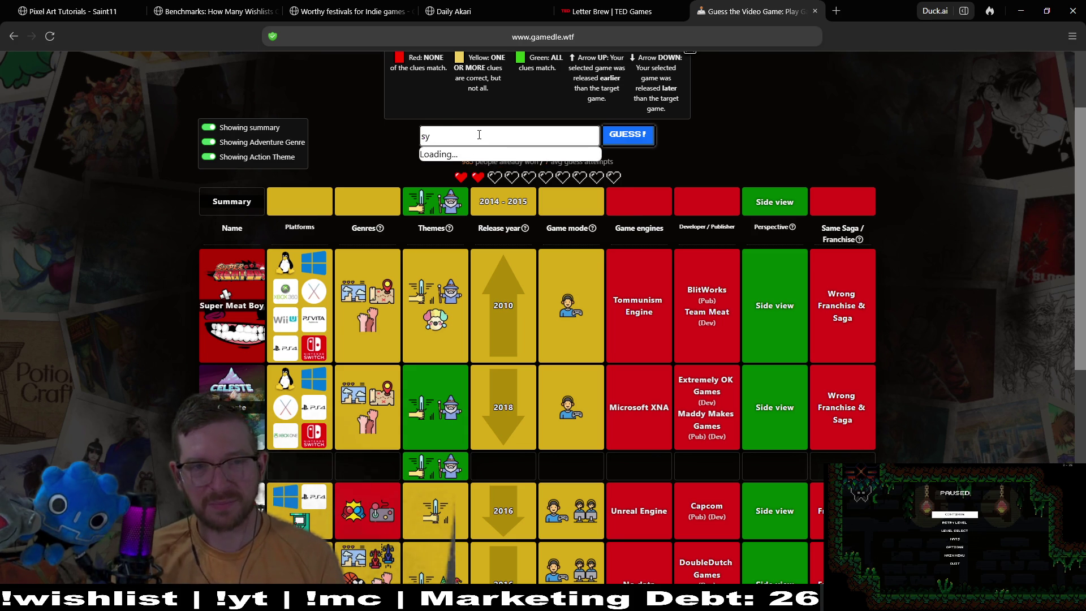
pyautogui.write('pyro')
pyautogui.press('Down')
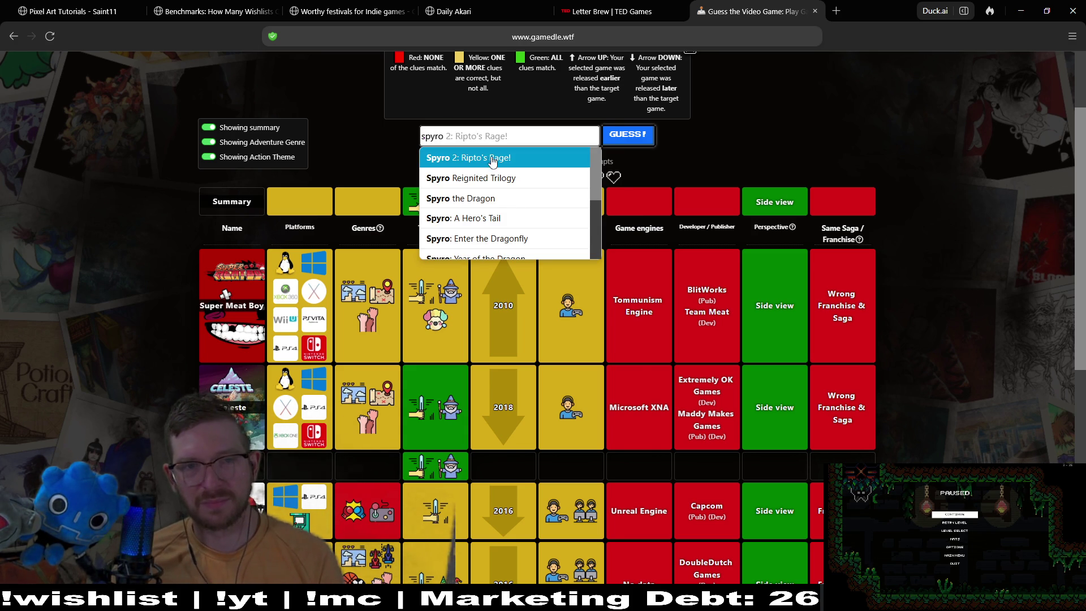
pyautogui.press('Return')
pyautogui.click(604, 142)
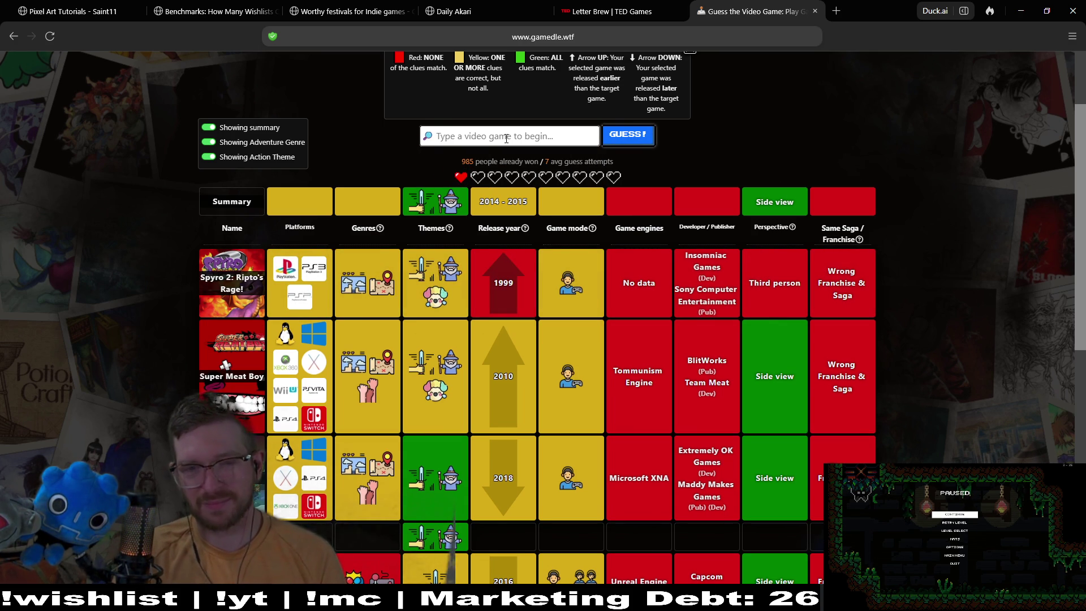
# - Guess Sackboy: A Big Adventure, ending the game with Child of Light revealed
pyautogui.write('s')
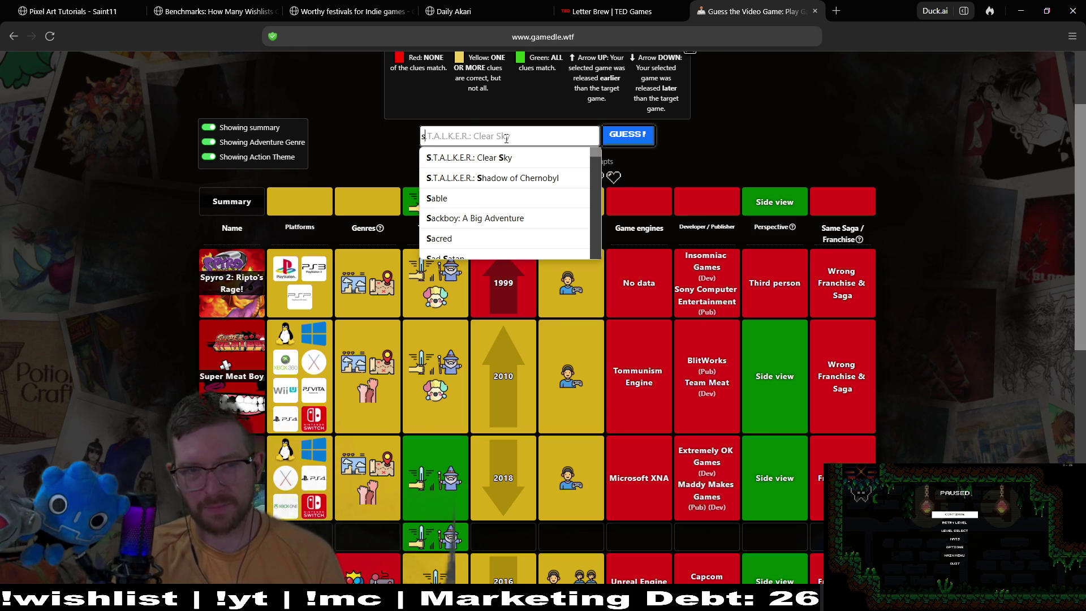
pyautogui.press('BackSpace')
pyautogui.write('s')
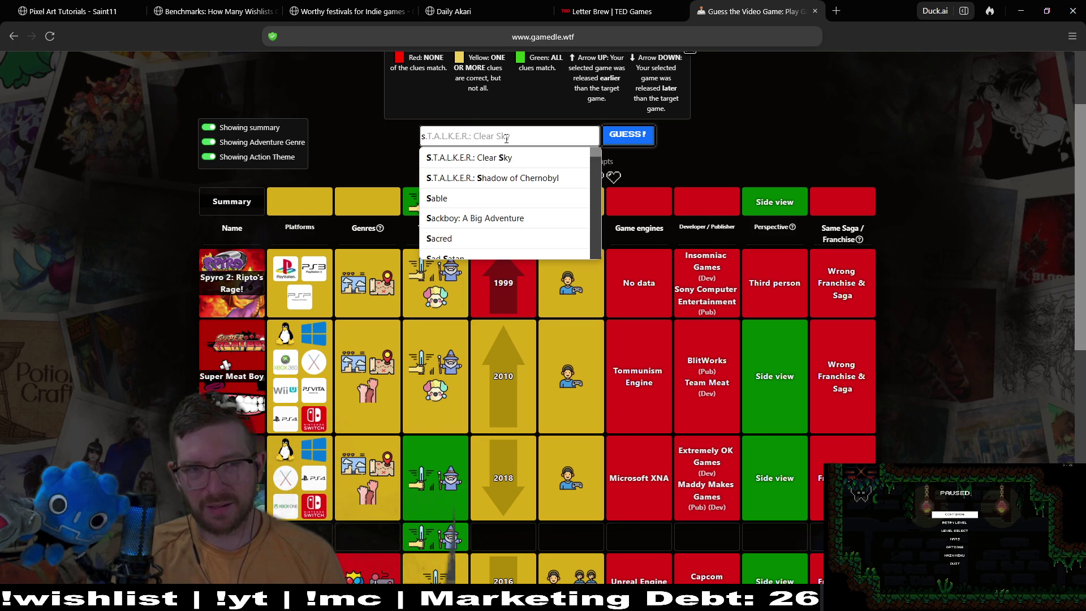
pyautogui.write('ack')
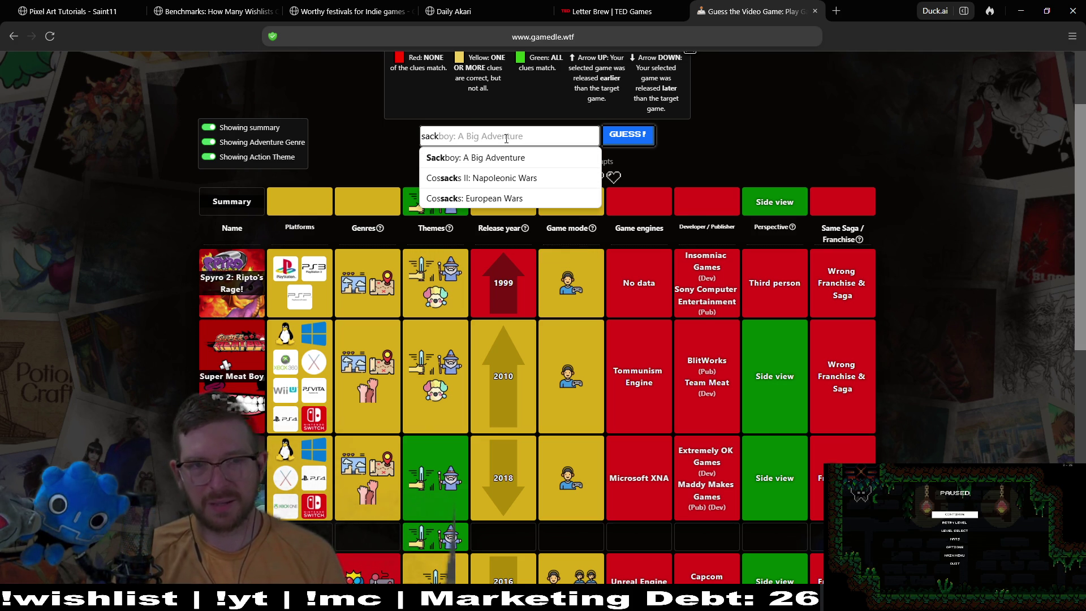
pyautogui.click(506, 158)
pyautogui.click(617, 139)
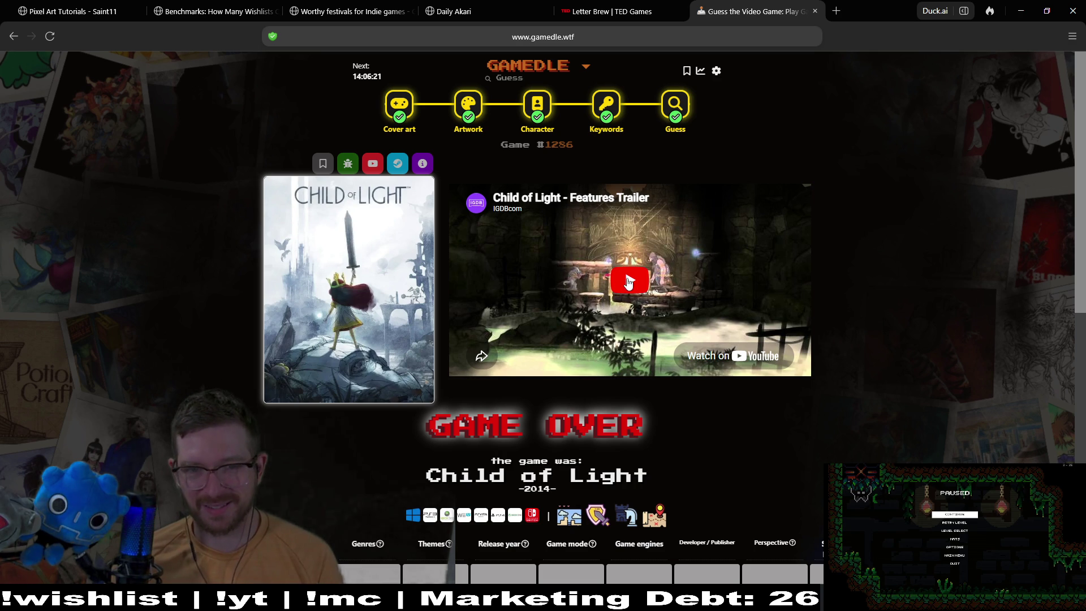
# - Switch to the Godot editor and pan the Level_3_12 view to the lower corridor
pyautogui.hotkey('alt', 'Tab')
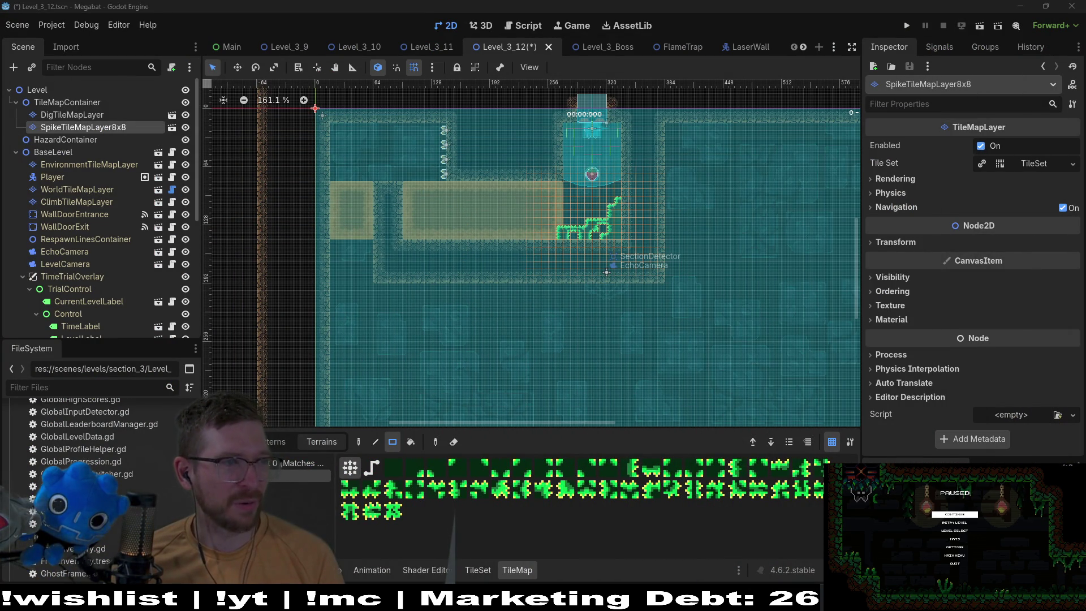
pyautogui.scroll(5, 595, 198)
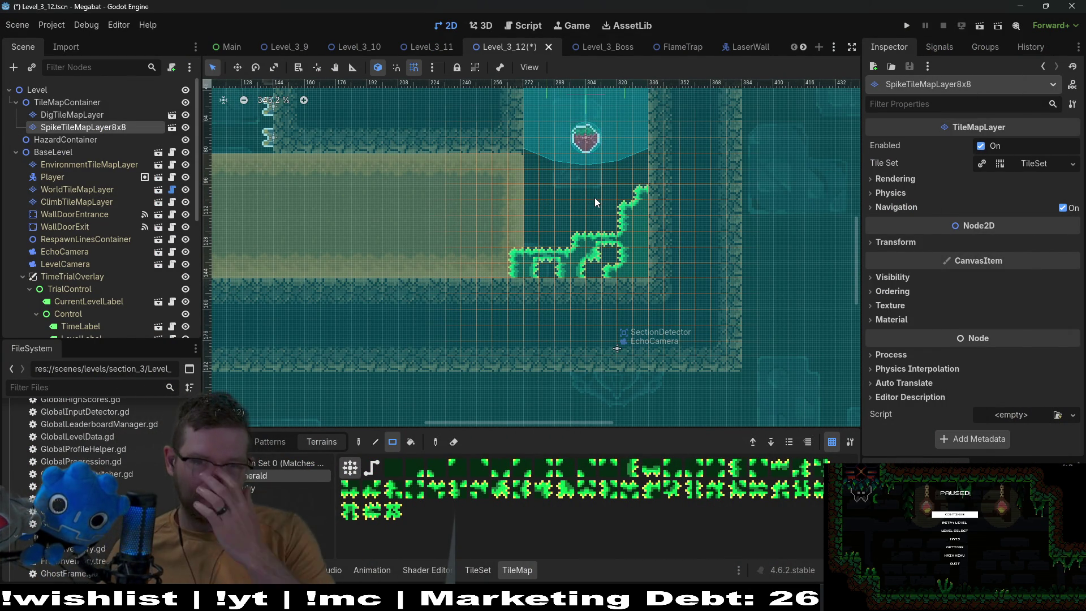
pyautogui.scroll(-3, 633, 253)
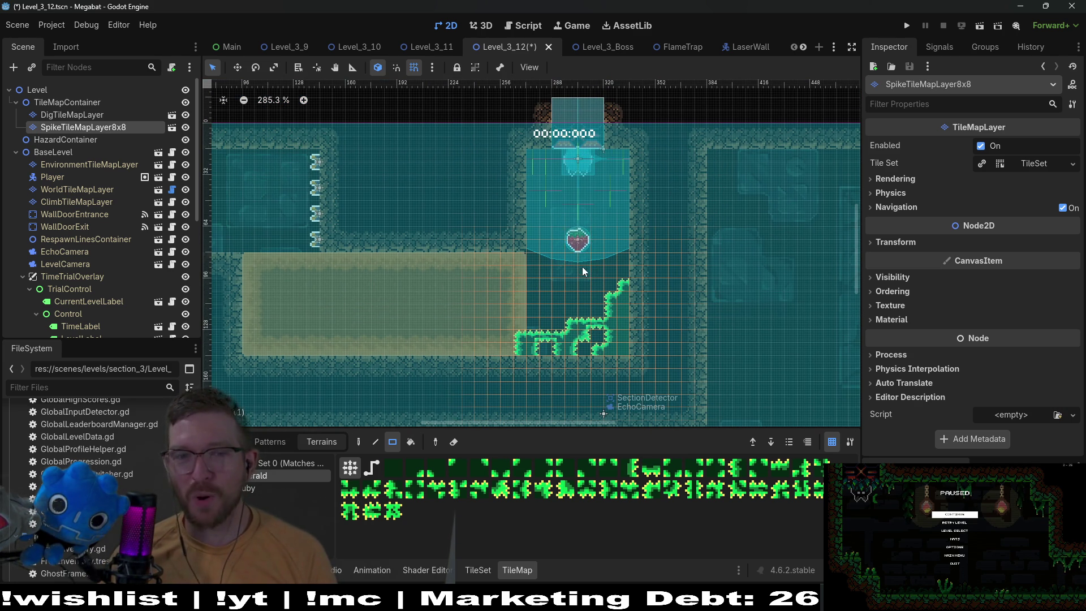
pyautogui.moveTo(582, 267); pyautogui.dragTo(586, 247)
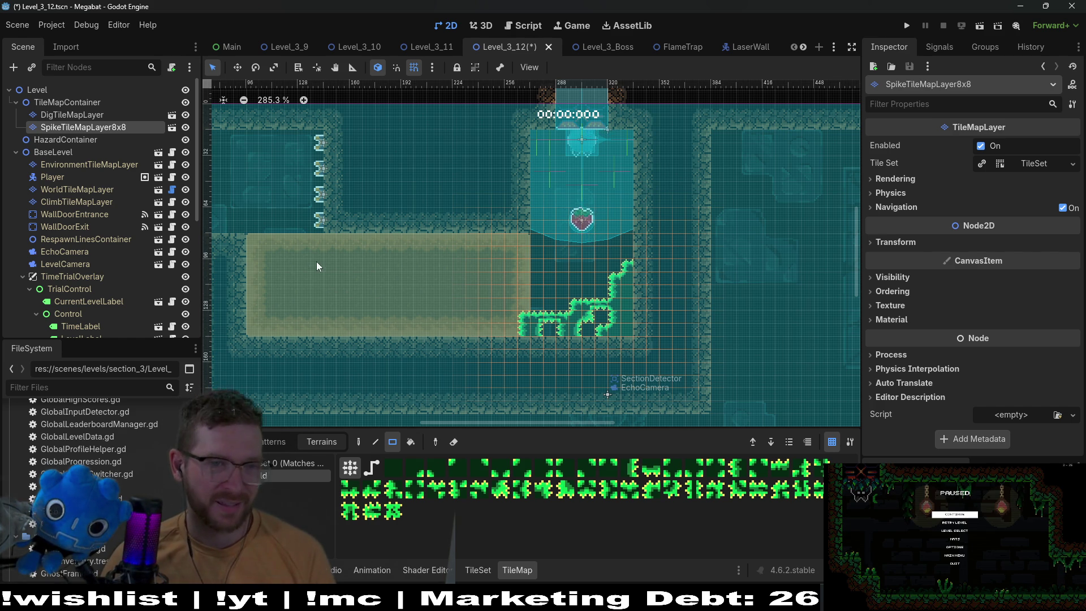
pyautogui.moveTo(316, 266); pyautogui.dragTo(496, 262)
pyautogui.moveTo(586, 292)
pyautogui.mouseDown()
pyautogui.moveTo(520, 205)
pyautogui.moveTo(538, 280)
pyautogui.mouseUp()
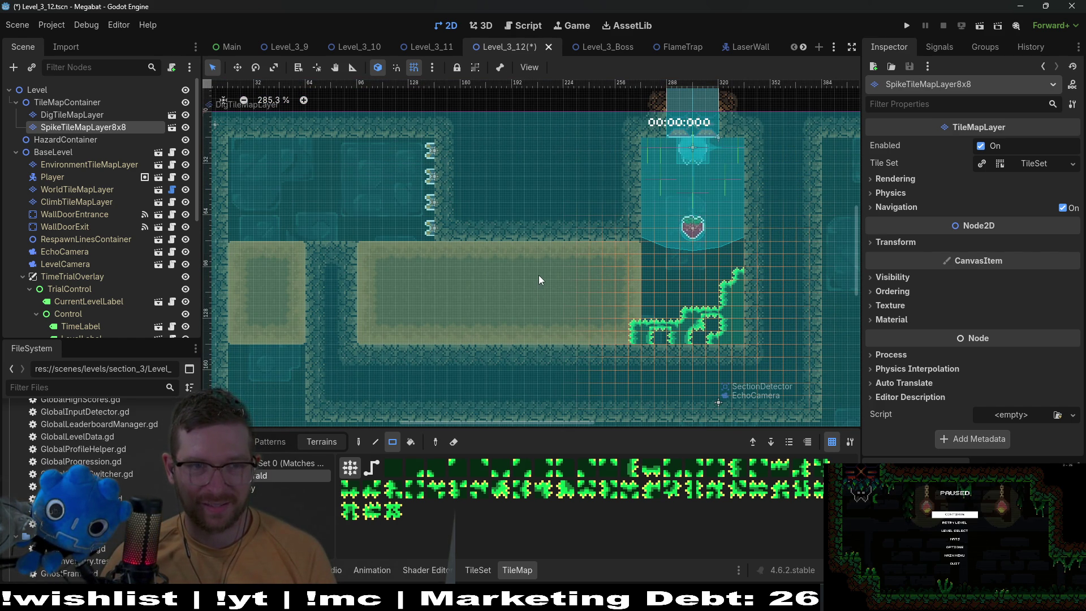
pyautogui.scroll(-1, 538, 275)
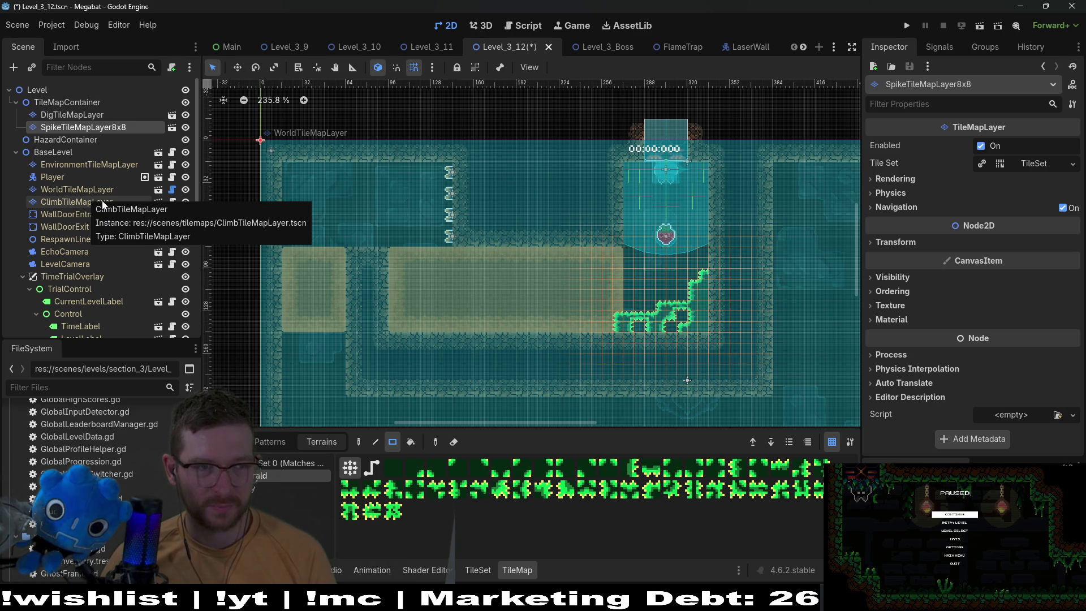
pyautogui.scroll(-6, 114, 277)
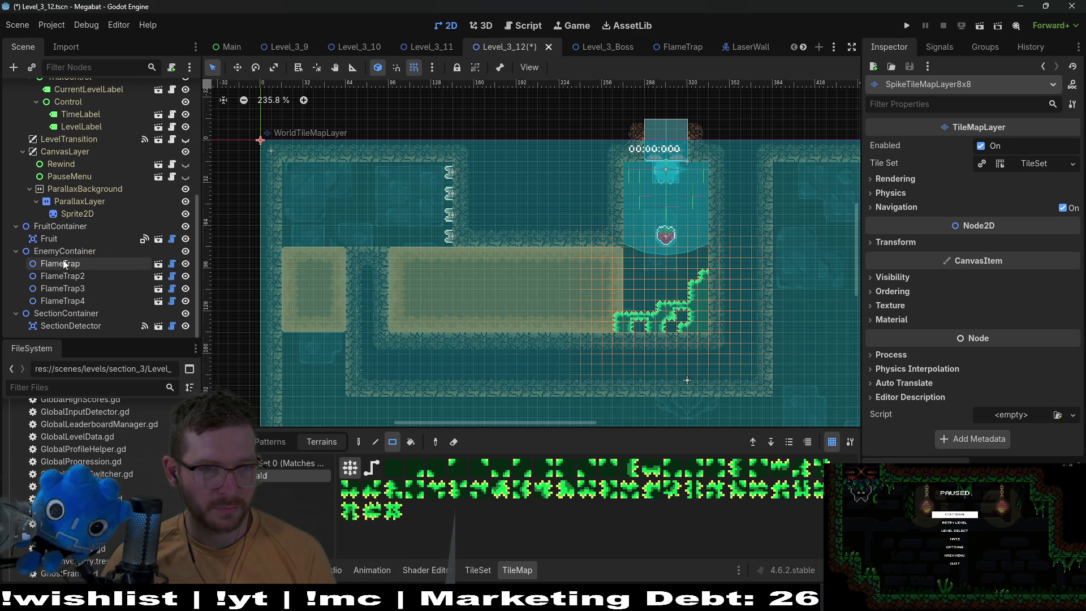
# - Duplicate the four flame traps and move the copies toward the corridor's left wall
pyautogui.click(63, 264)
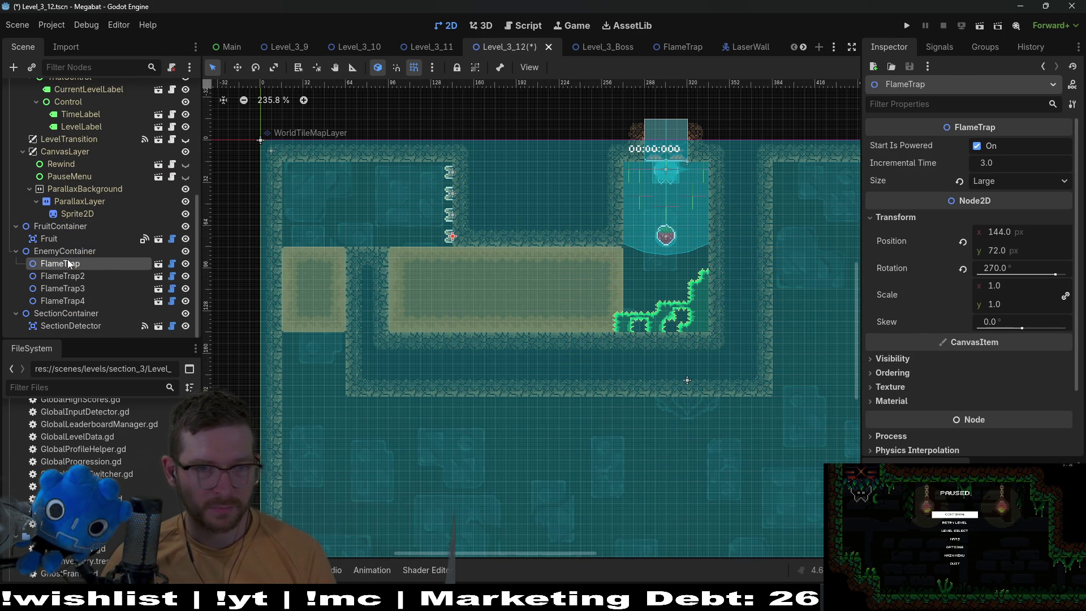
pyautogui.keyDown('shift'); pyautogui.click(80, 301); pyautogui.keyUp('shift')
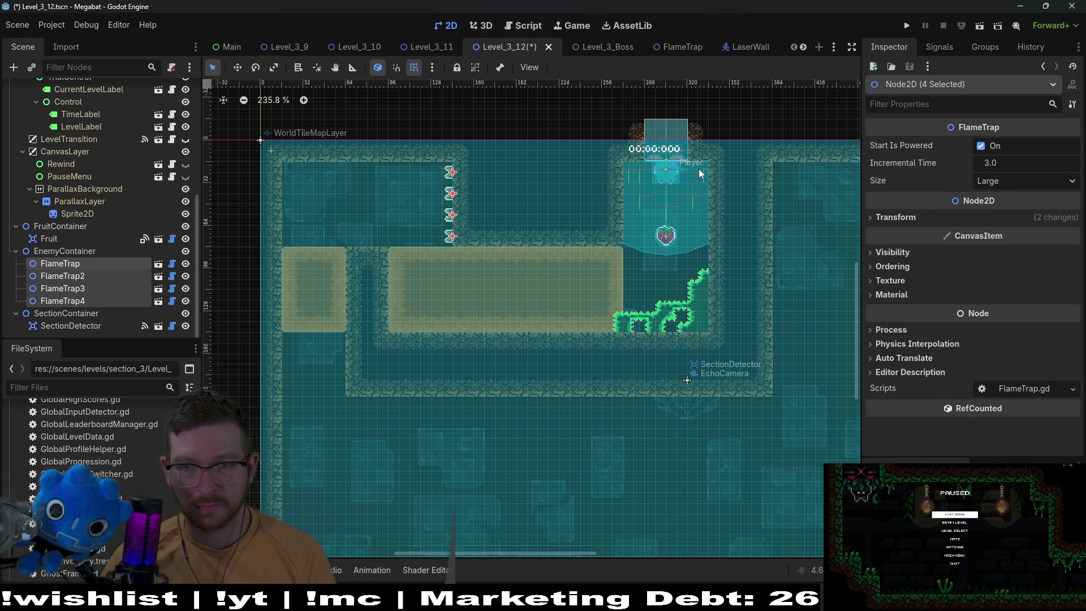
pyautogui.hotkey('ctrl', 'd')
pyautogui.press('w')
pyautogui.moveTo(476, 214); pyautogui.dragTo(356, 212)
# - Rotate the duplicated traps to 90° and nudge them into place on the left wall
pyautogui.click(899, 217)
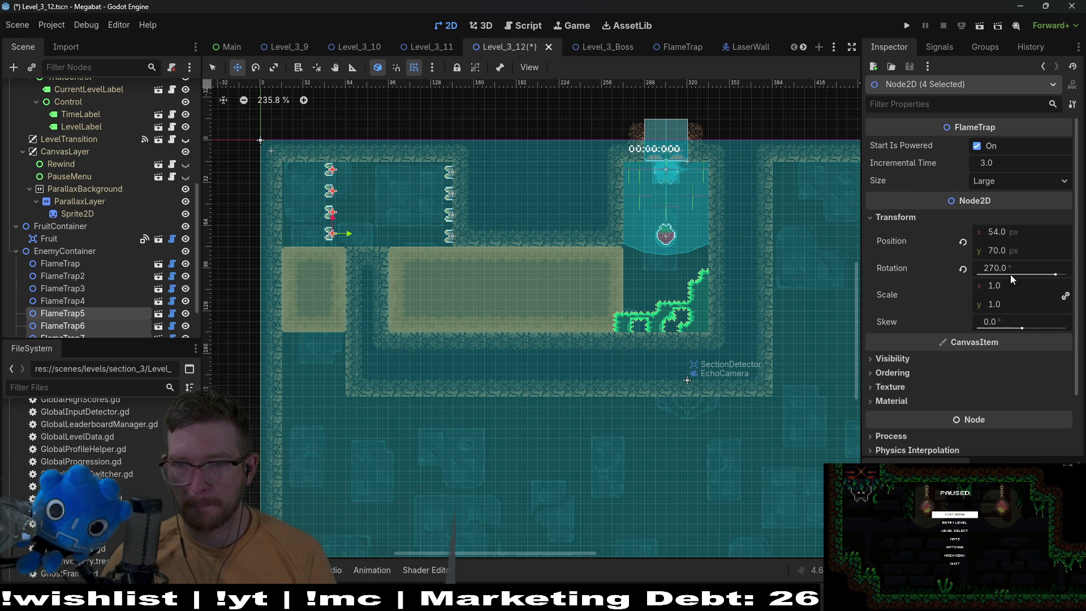
pyautogui.click(1017, 269)
pyautogui.write('90')
pyautogui.press('Return')
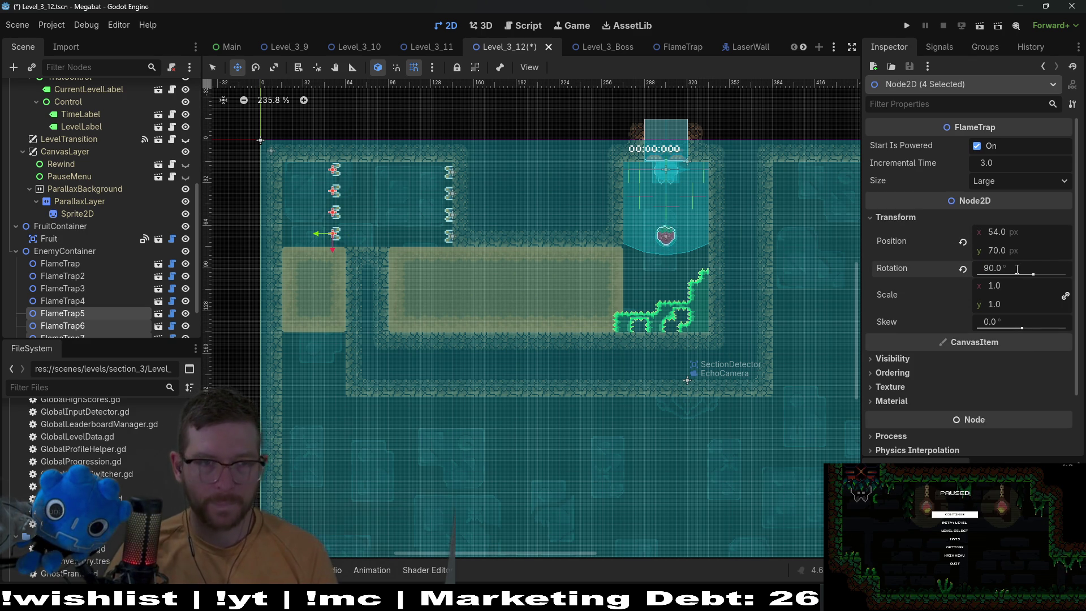
pyautogui.scroll(4, 313, 195)
pyautogui.moveTo(335, 196); pyautogui.dragTo(252, 196)
pyautogui.press('Down')
pyautogui.press('Down')
pyautogui.press('Left')
pyautogui.press('Left')
pyautogui.press('Left')
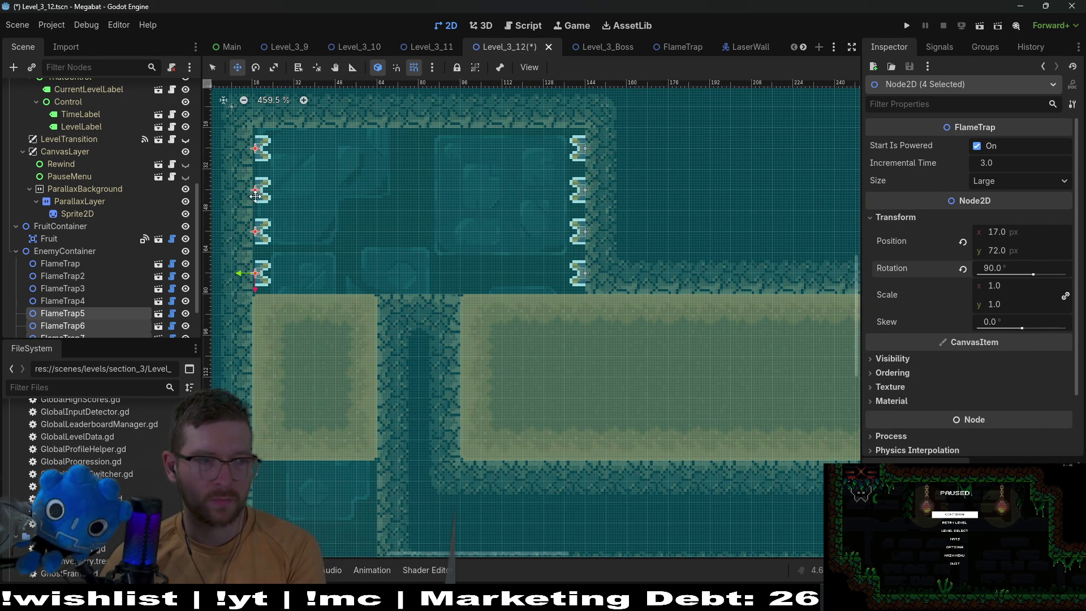
# - Save Level_3_12 and run it to playtest the new traps
pyautogui.scroll(-3, 439, 254)
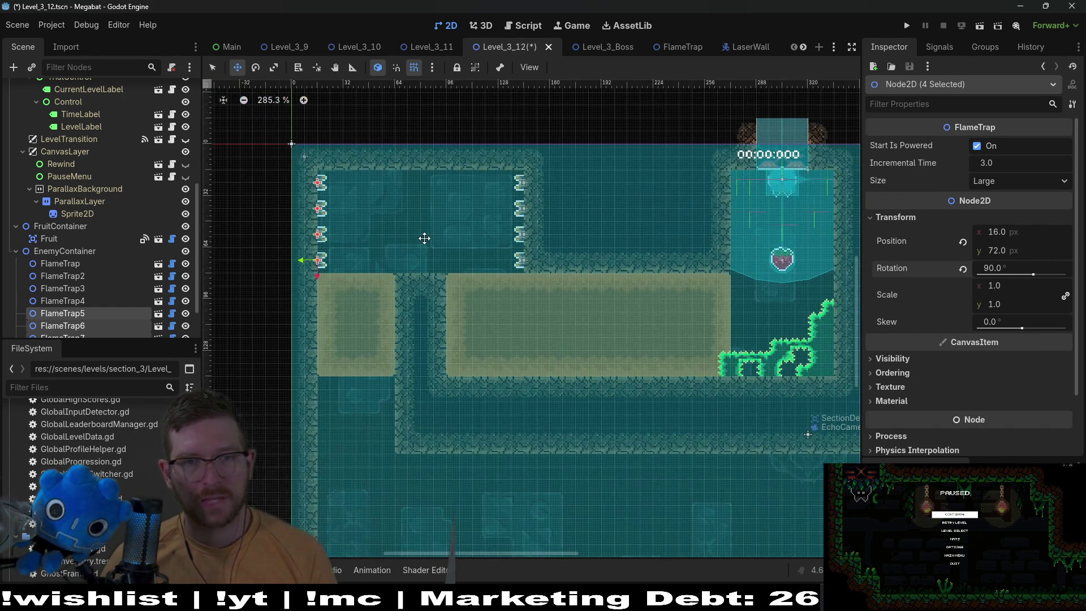
pyautogui.scroll(-2, 480, 272)
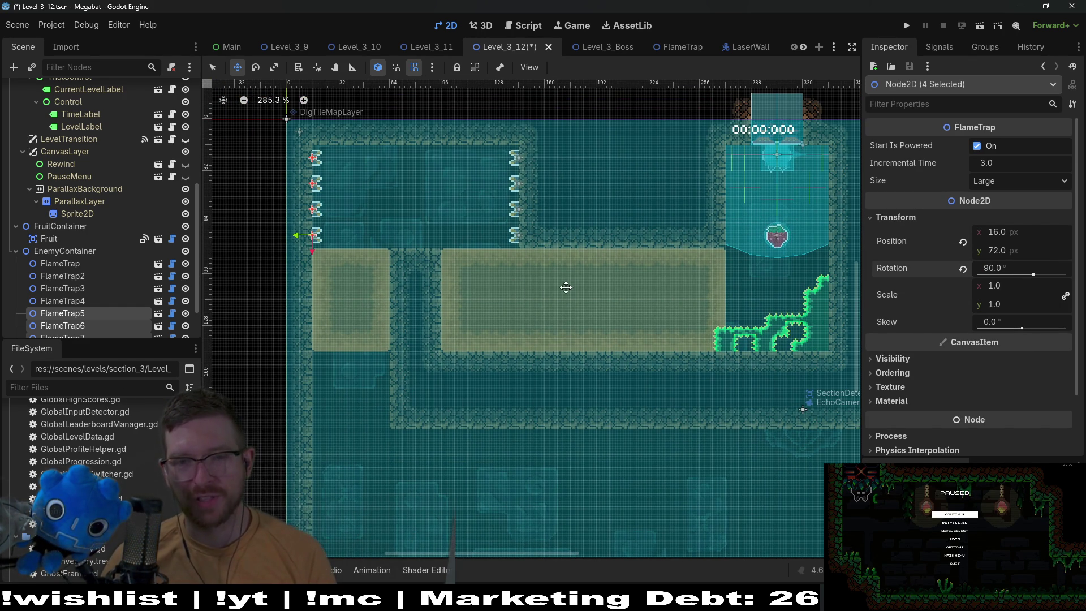
pyautogui.scroll(-2, 492, 286)
pyautogui.hscroll(-1, 492, 286)
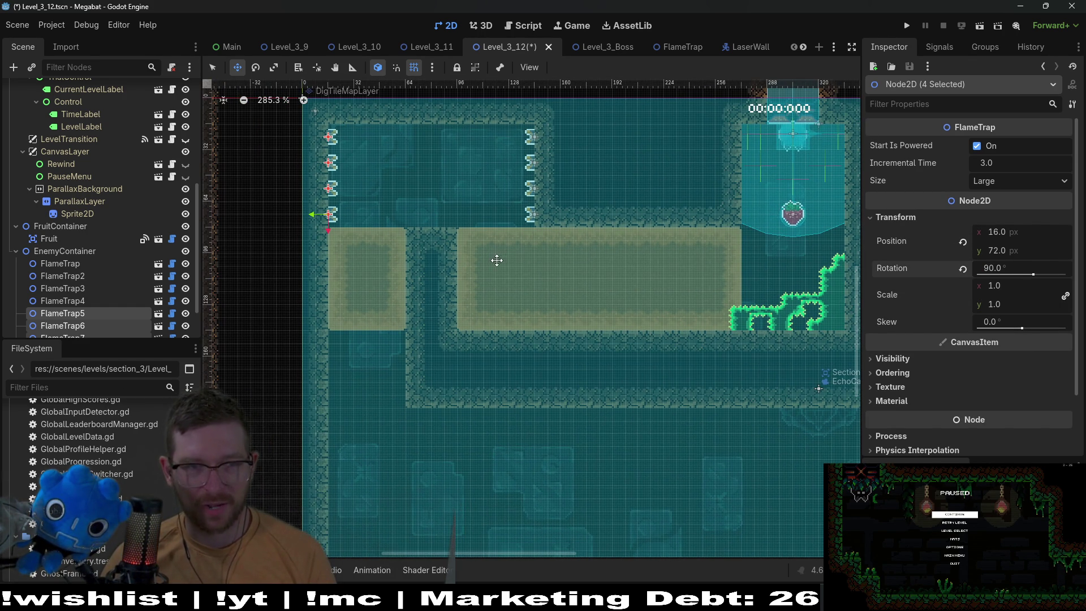
pyautogui.click(976, 28)
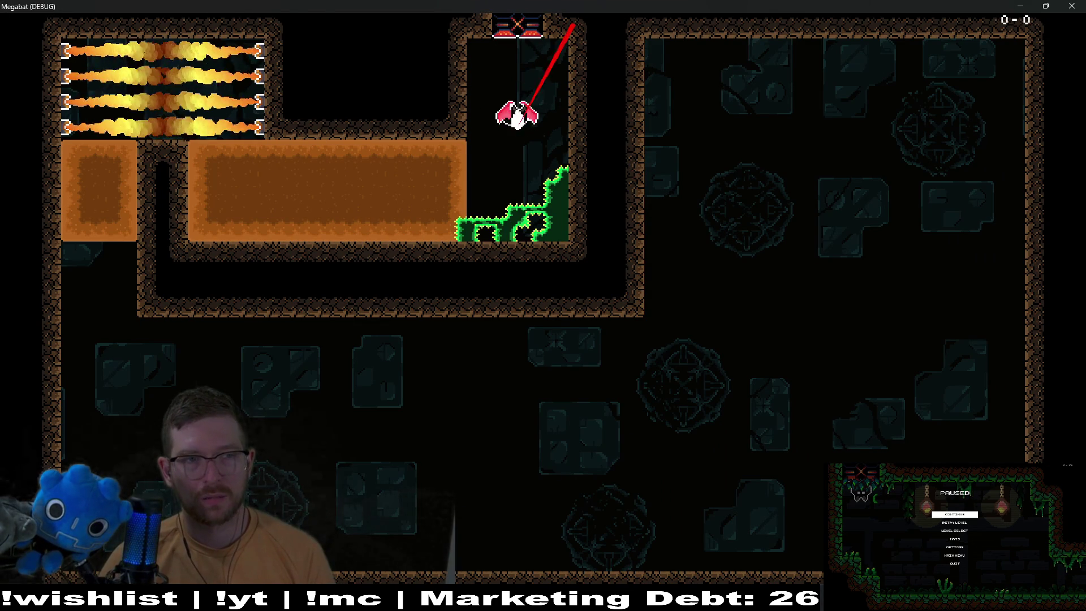
# - Dash the bat into the orange block, then walk the cat along the ledge and jump
pyautogui.press('space')
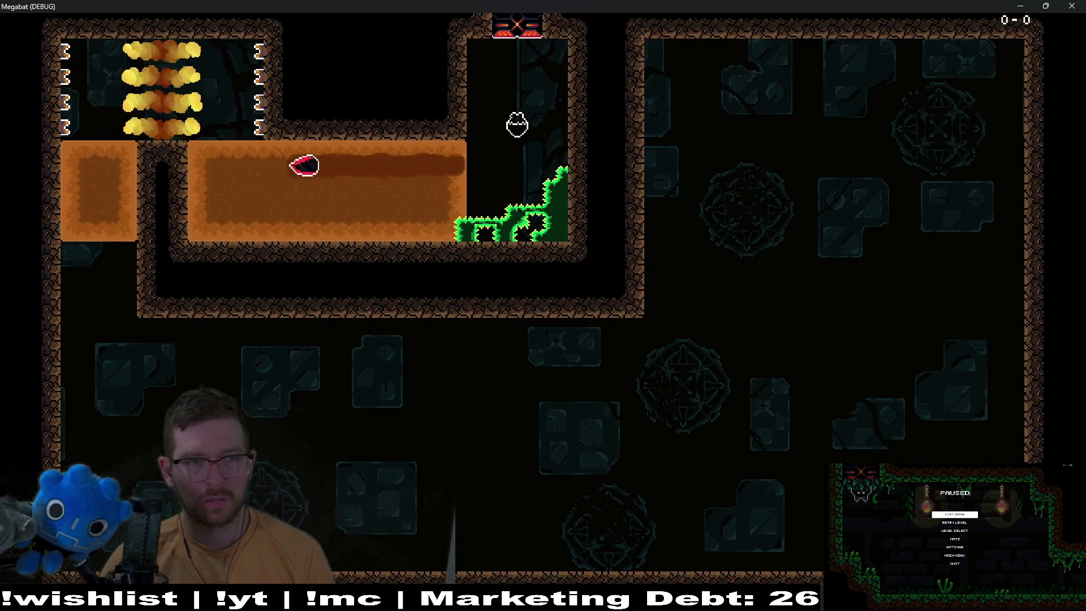
pyautogui.press('Right')
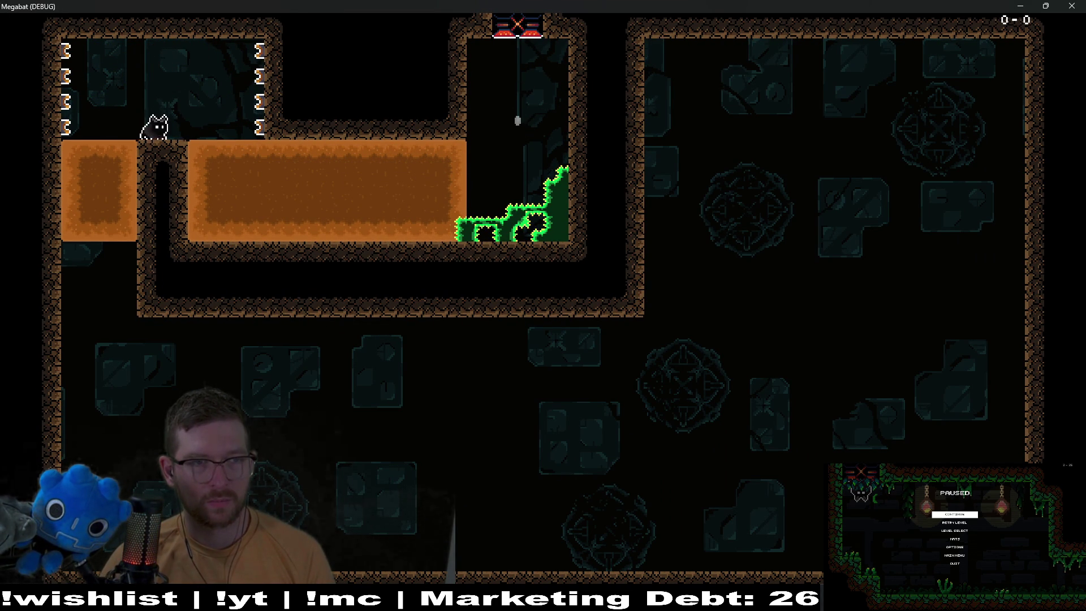
pyautogui.press('space')
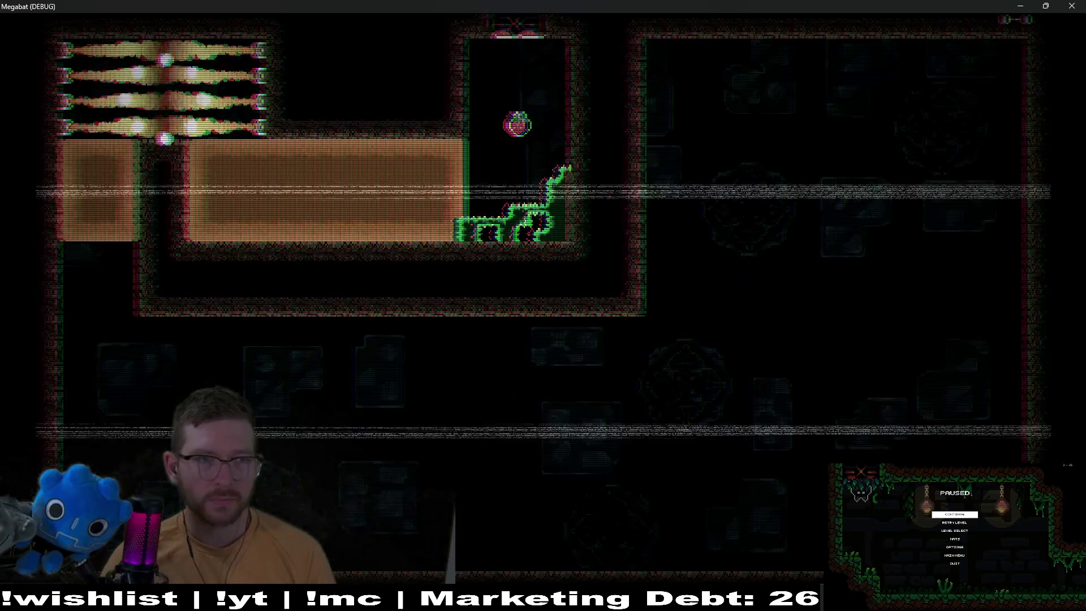
# - Quit the playtest and scroll the Scene dock back up to the tile map layers
pyautogui.press('F8')
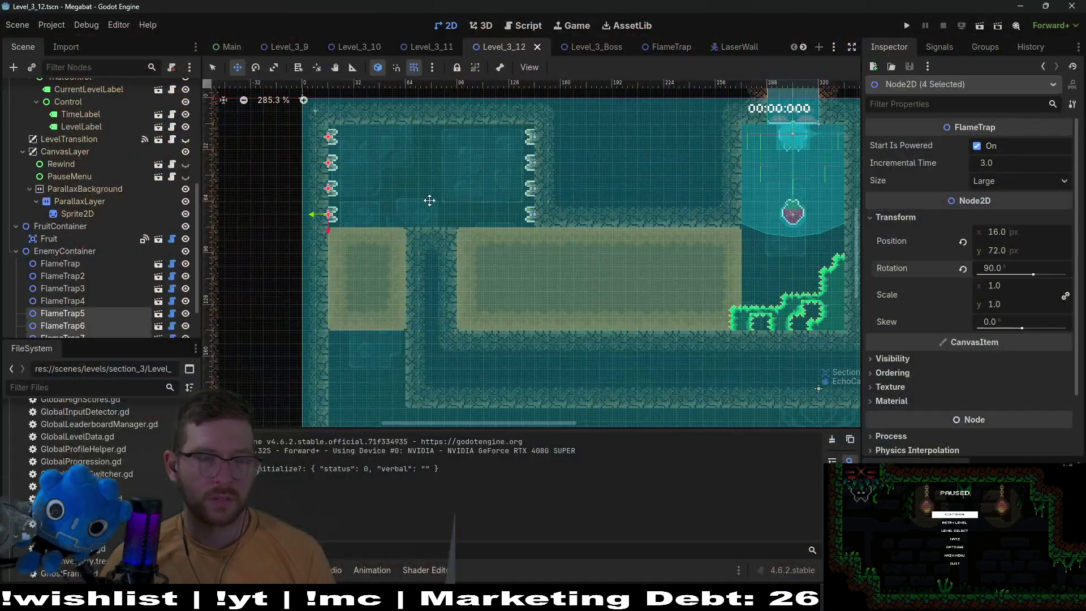
pyautogui.scroll(5, 116, 255)
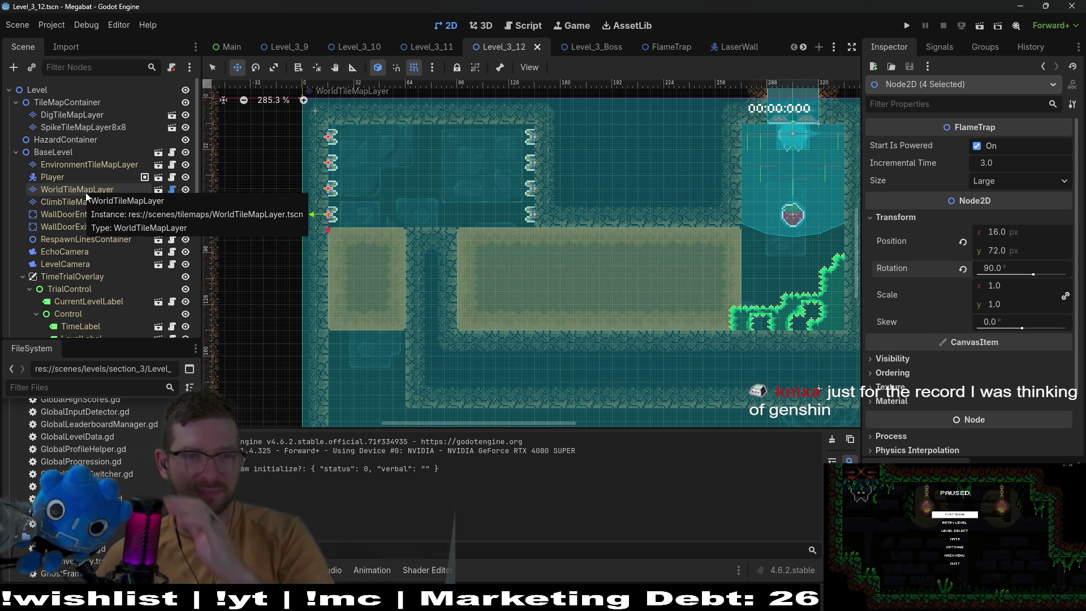
pyautogui.scroll(-7, 96, 215)
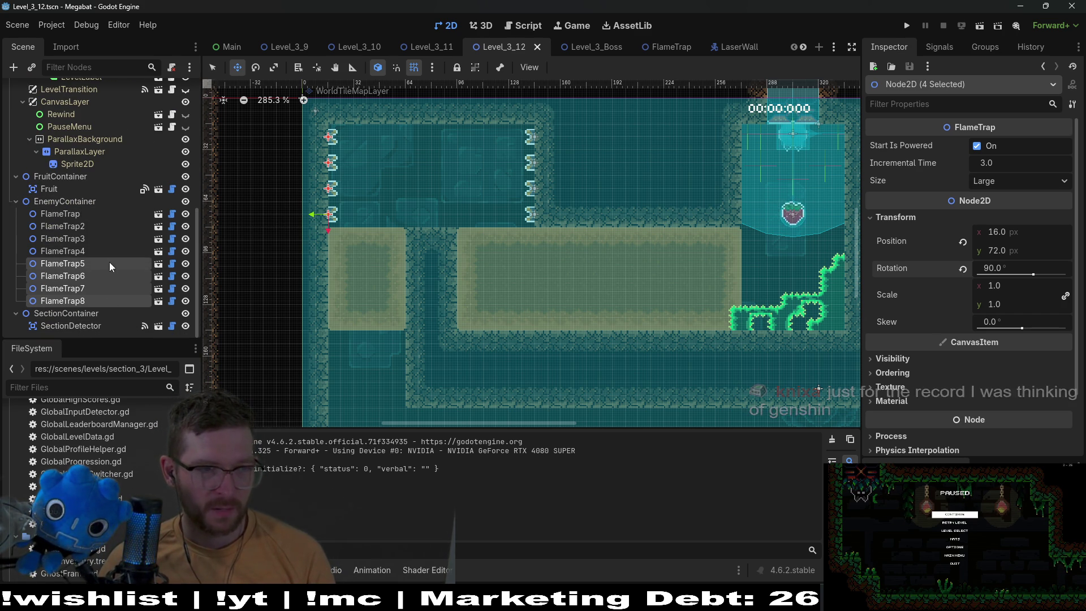
pyautogui.scroll(1, 97, 291)
pyautogui.scroll(-1, 99, 291)
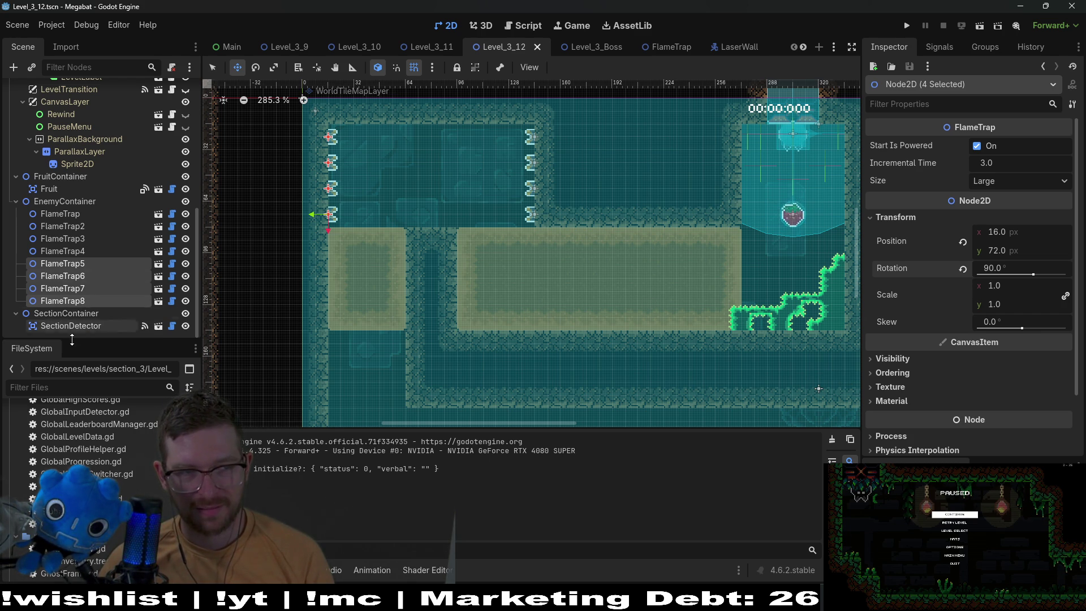
pyautogui.scroll(10, 79, 291)
# - On SpikeTileMapLayer8x8, paint spikes at the platform's lower-left corner and along its top
pyautogui.click(84, 126)
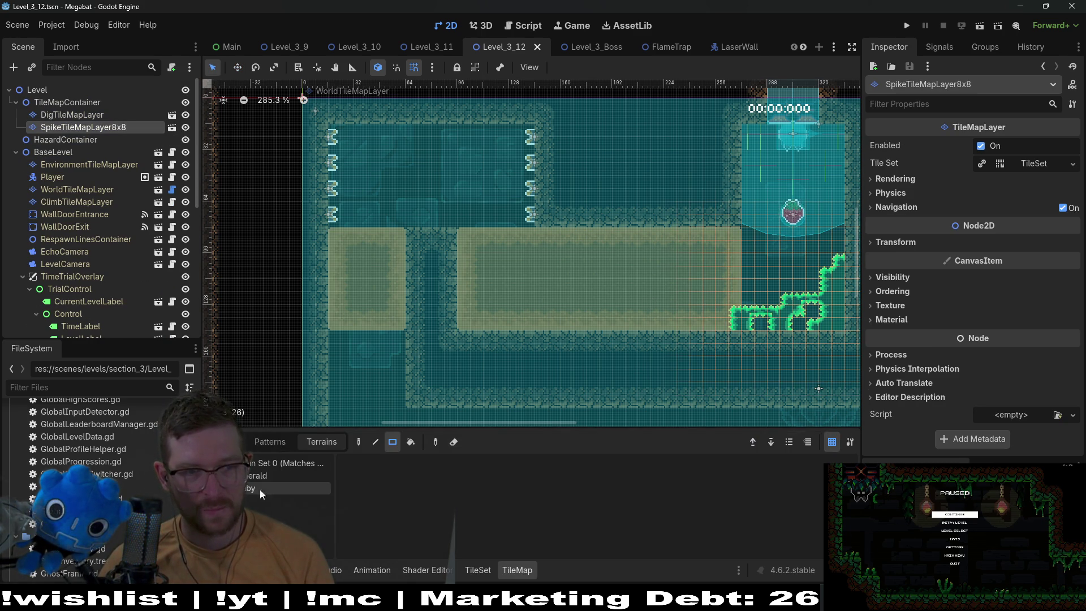
pyautogui.moveTo(454, 315); pyautogui.dragTo(479, 331)
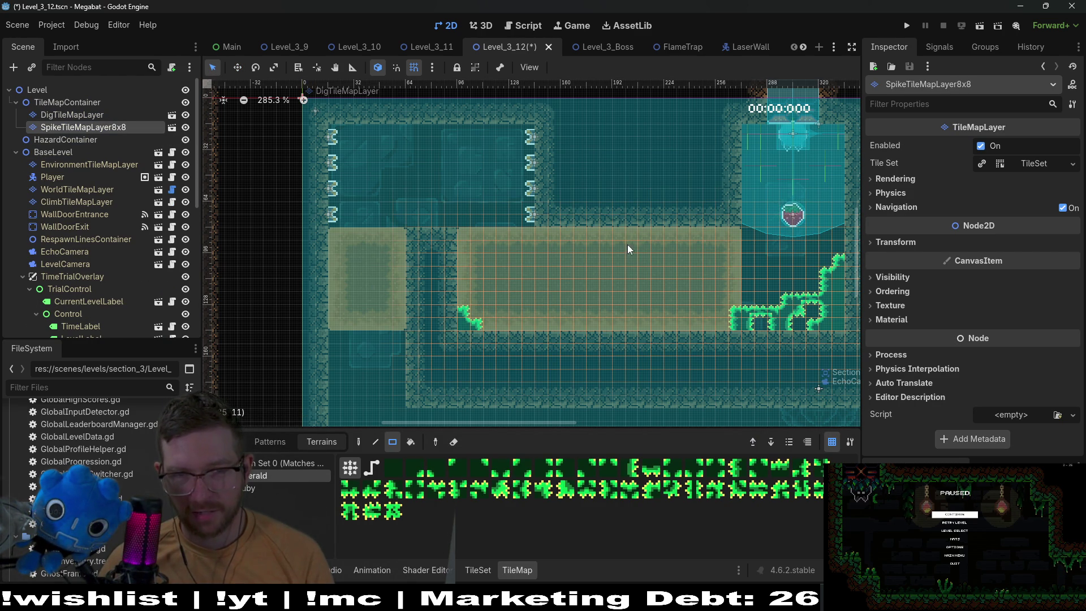
pyautogui.moveTo(597, 232); pyautogui.dragTo(645, 237)
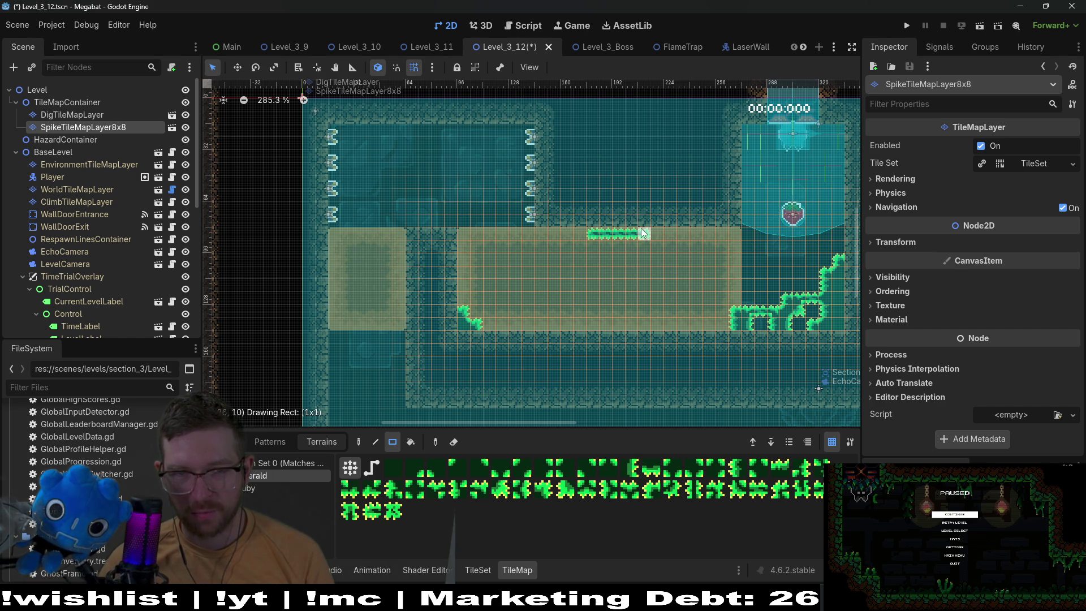
# - Erase and refill the middle spike tile so the strip is continuous, then review it
pyautogui.rightClick(615, 242)
pyautogui.scroll(5, 594, 255)
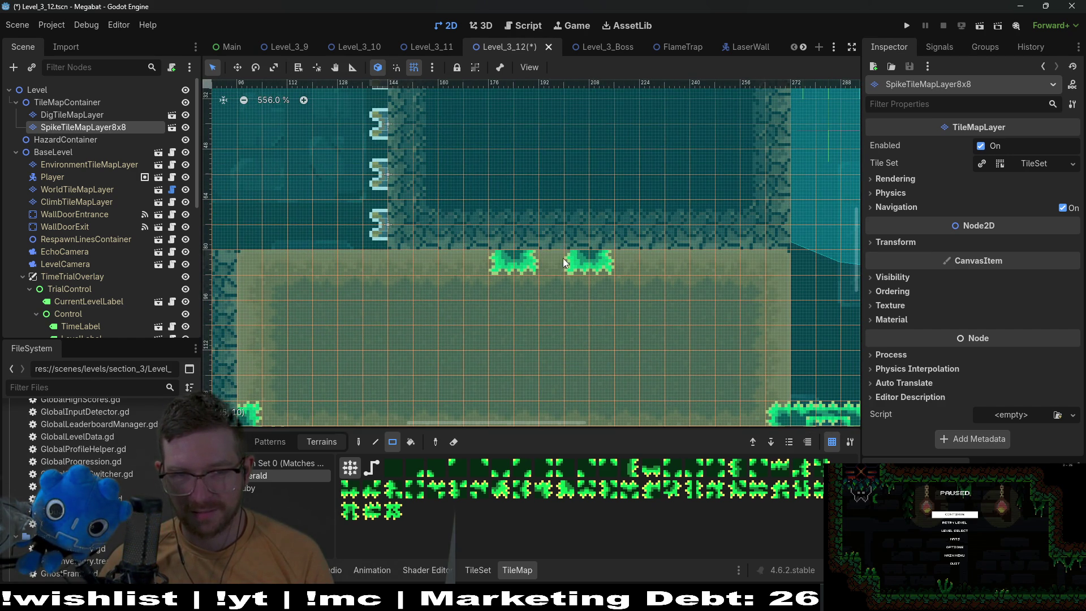
pyautogui.click(562, 258)
pyautogui.scroll(-7, 606, 274)
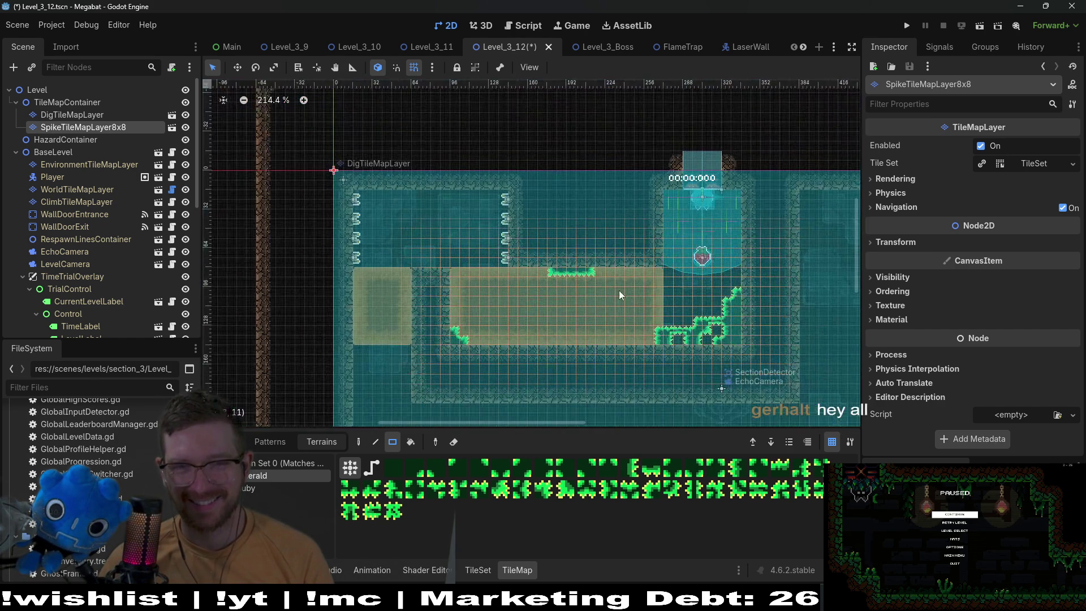
pyautogui.hscroll(3, 614, 288)
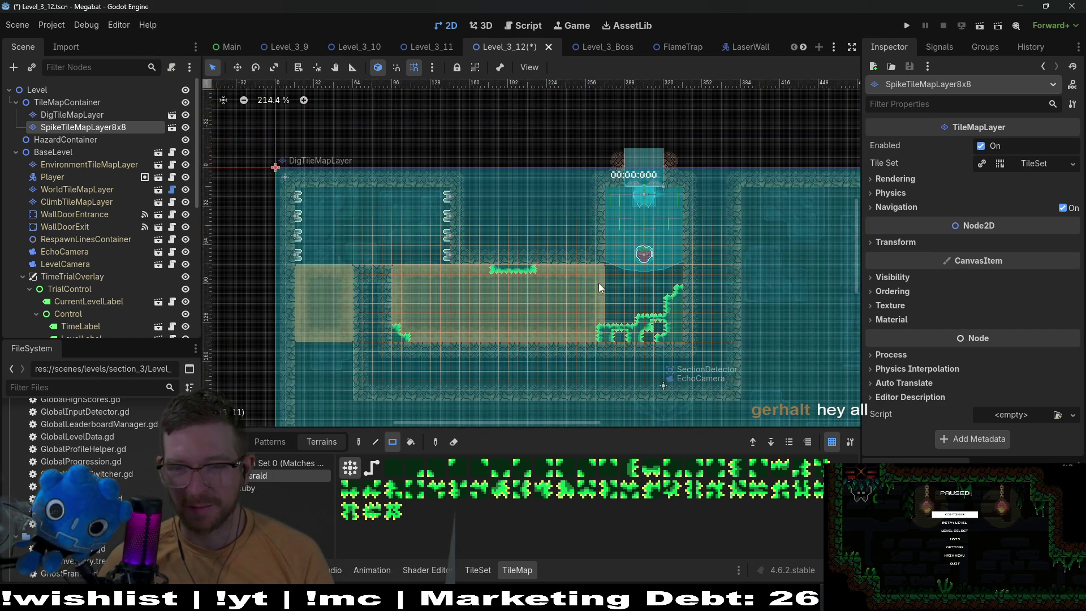
pyautogui.scroll(-2, 598, 283)
pyautogui.hscroll(-1, 598, 283)
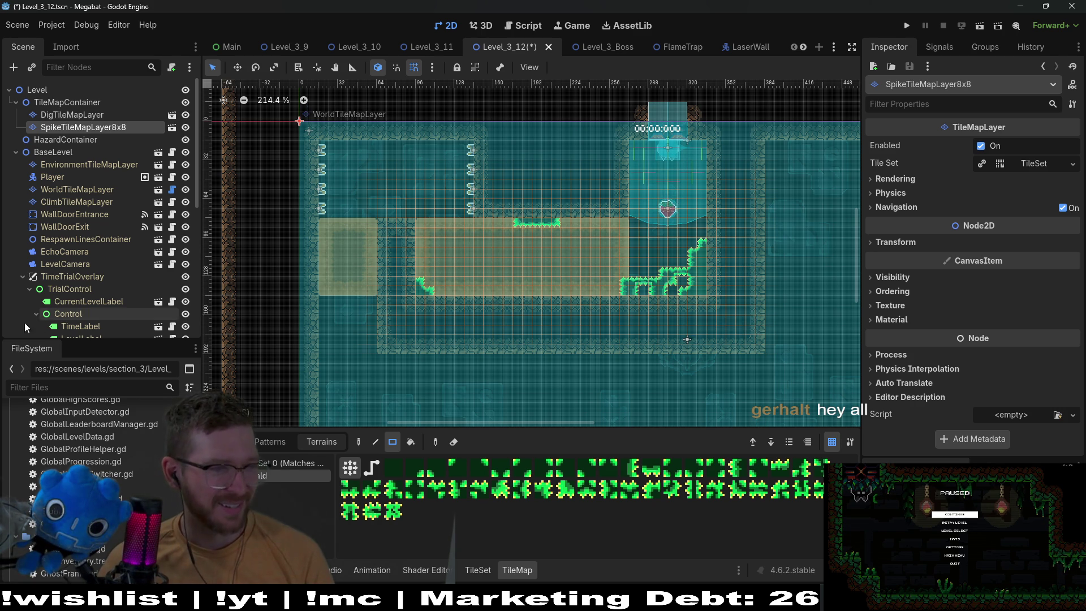
pyautogui.scroll(2, 598, 212)
pyautogui.hscroll(2, 598, 212)
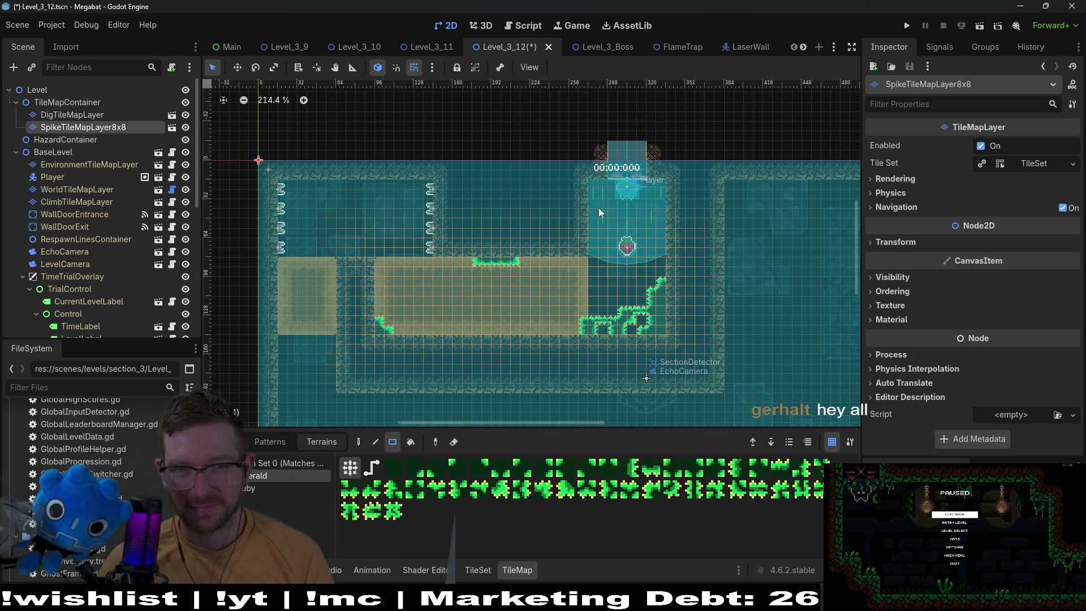
pyautogui.scroll(4, 599, 210)
# - On ClimbTileMapLayer, paint DESERT terrain foliage across the top of the climb shaft
pyautogui.click(67, 202)
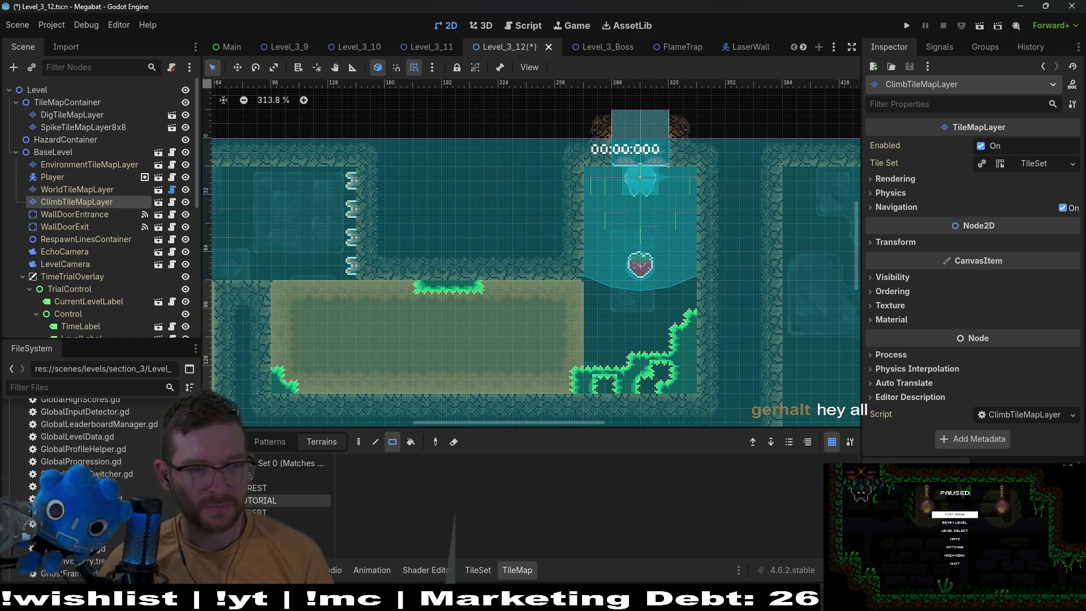
pyautogui.click(266, 488)
pyautogui.click(263, 511)
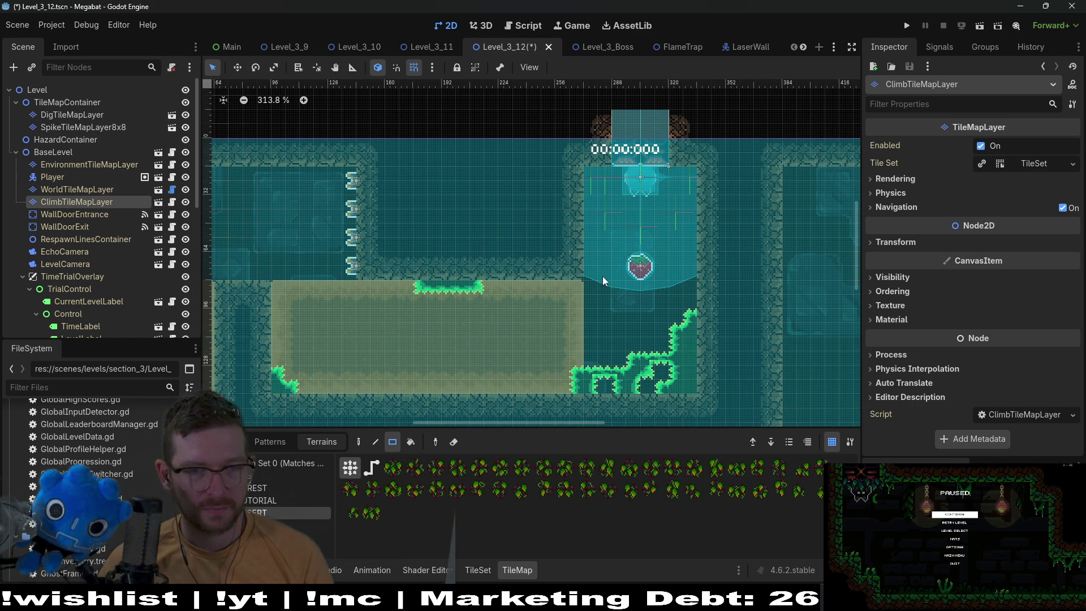
pyautogui.scroll(6, 634, 154)
pyautogui.moveTo(596, 171); pyautogui.dragTo(700, 189)
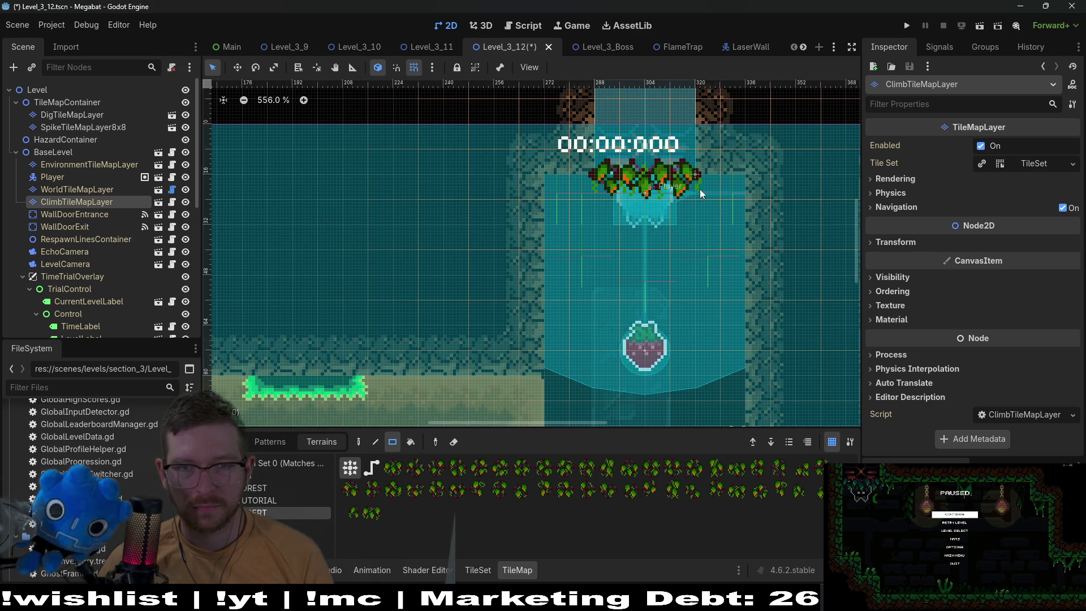
# - Paint desert foliage down the shaft's right wall, then select the existing fruit pickup
pyautogui.scroll(-6, 596, 264)
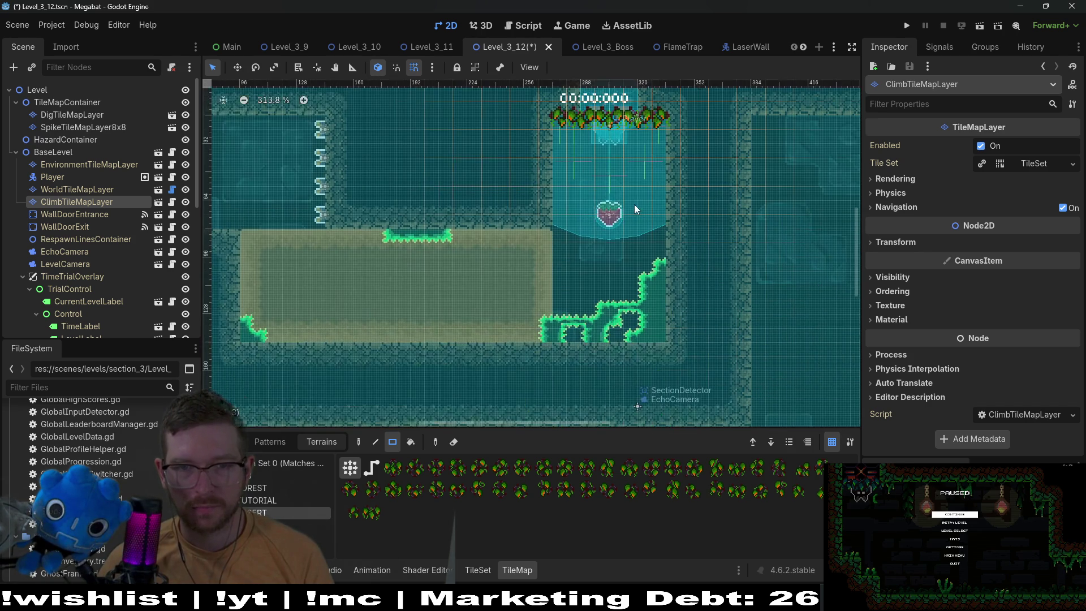
pyautogui.moveTo(668, 116); pyautogui.dragTo(662, 182)
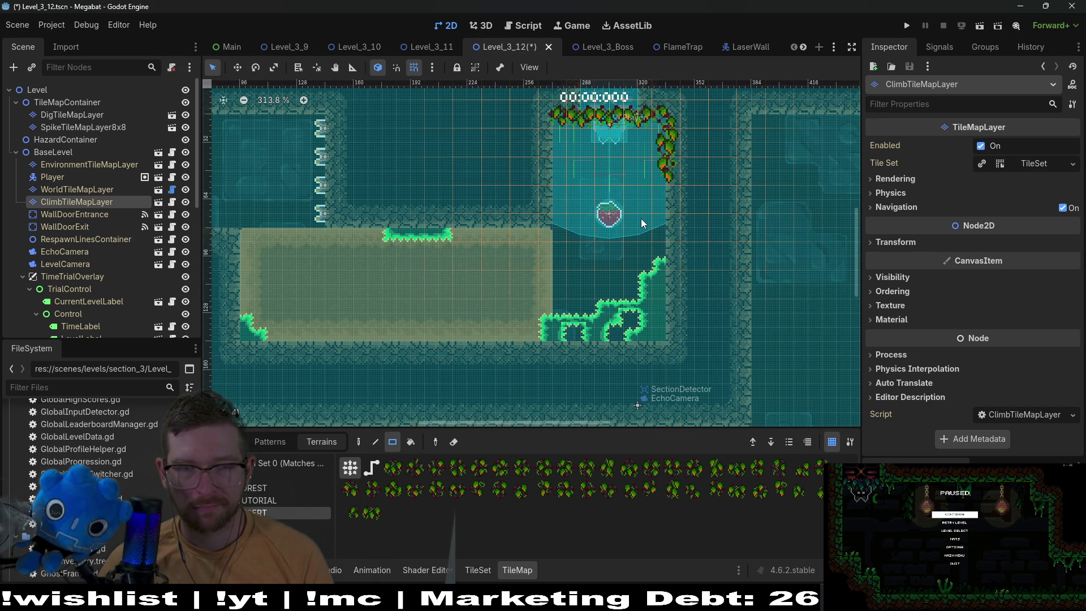
pyautogui.hscroll(-5, 603, 205)
pyautogui.scroll(-3, 653, 215)
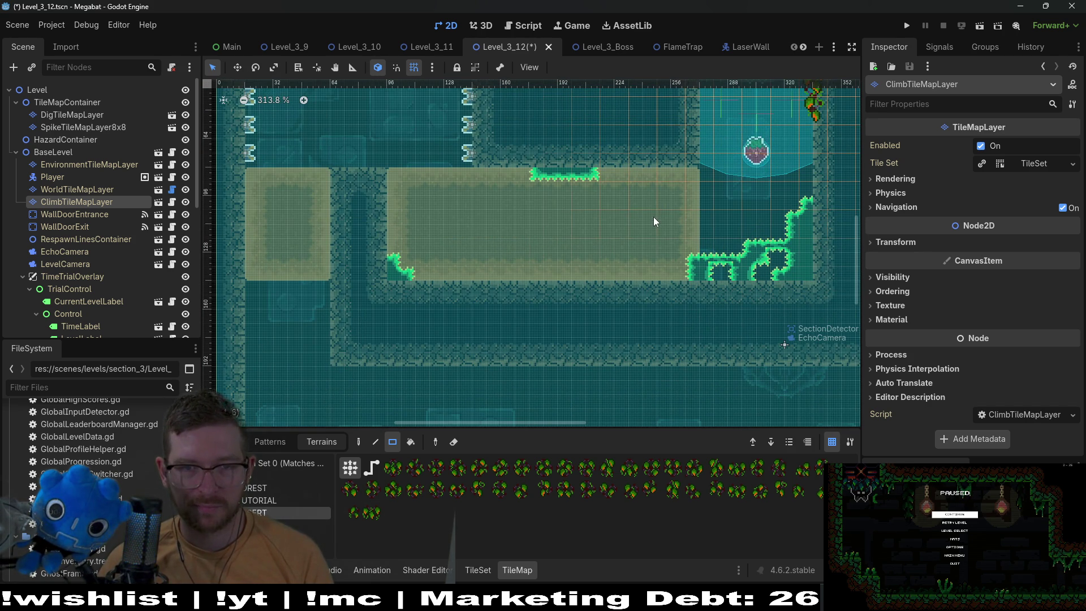
pyautogui.hscroll(-5, 487, 234)
pyautogui.scroll(1, 519, 169)
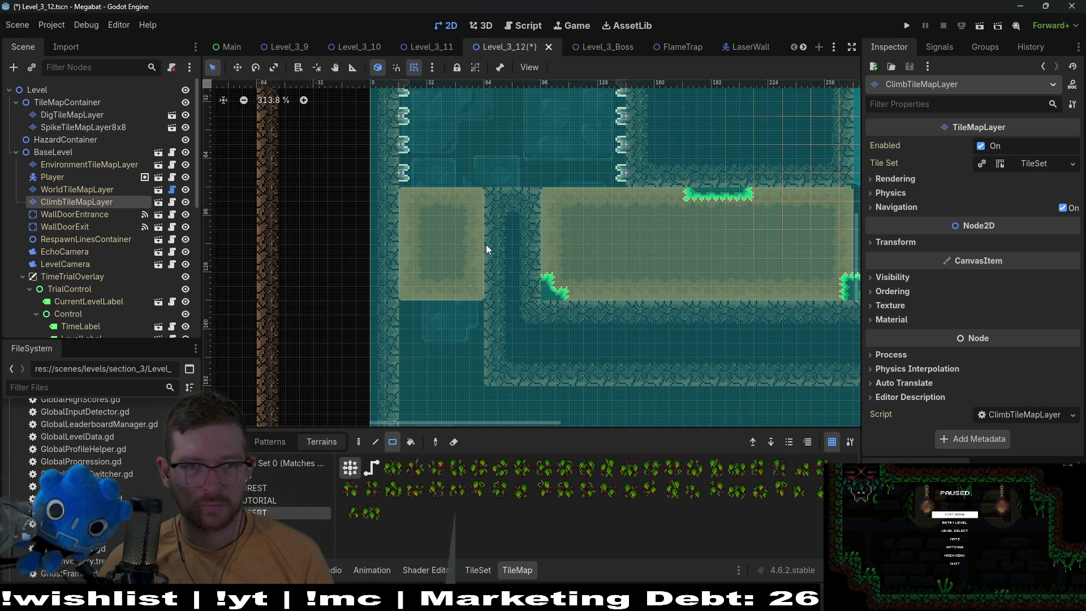
pyautogui.scroll(1, 518, 236)
pyautogui.hscroll(5, 667, 250)
pyautogui.scroll(-2, 521, 267)
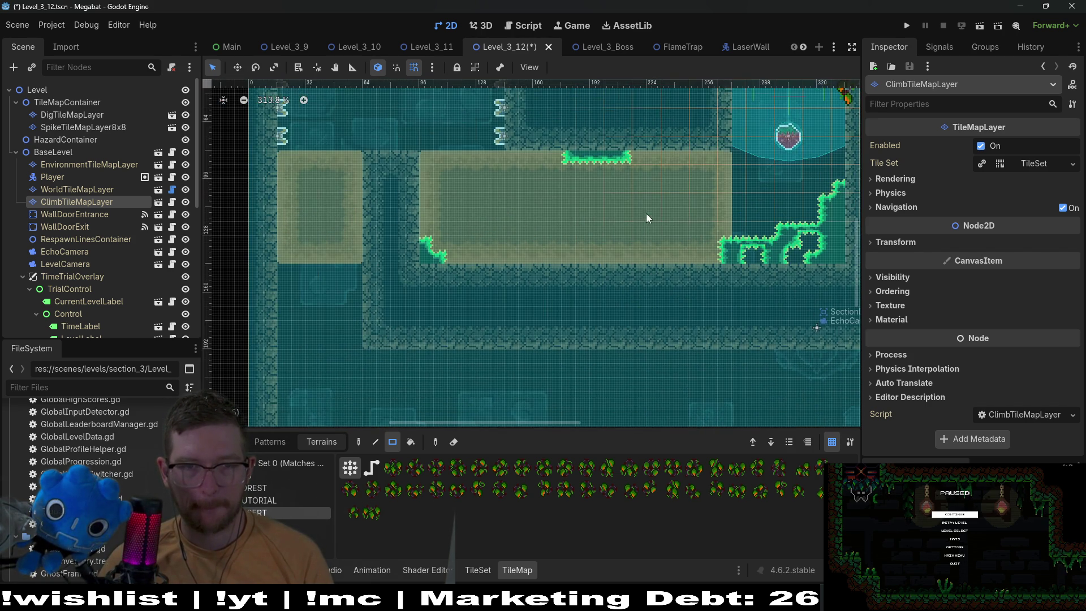
pyautogui.scroll(-3, 648, 218)
pyautogui.scroll(-4, 578, 211)
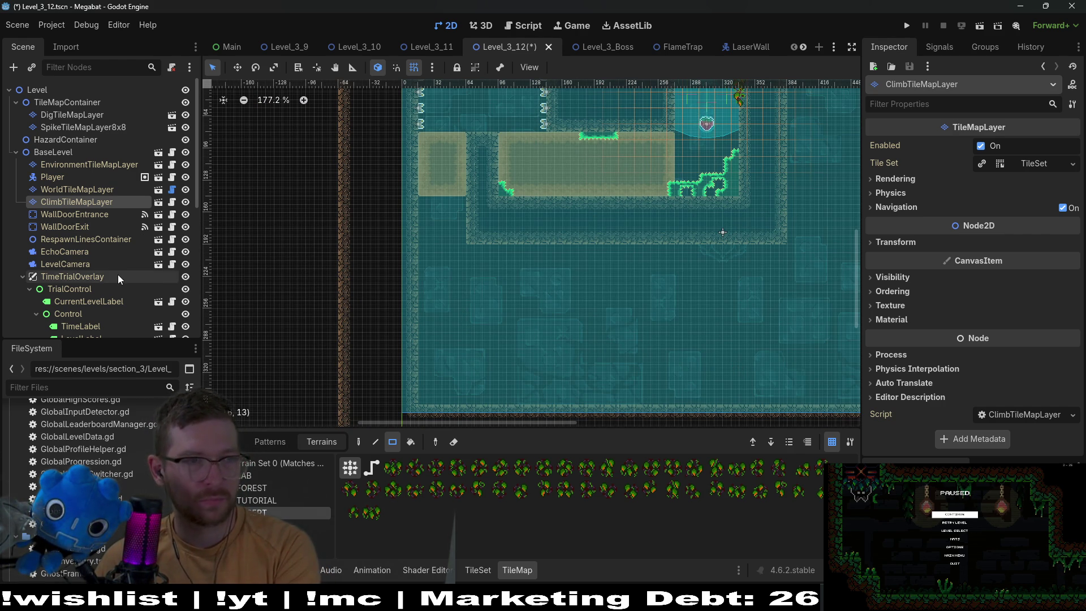
pyautogui.scroll(-8, 116, 265)
pyautogui.click(62, 191)
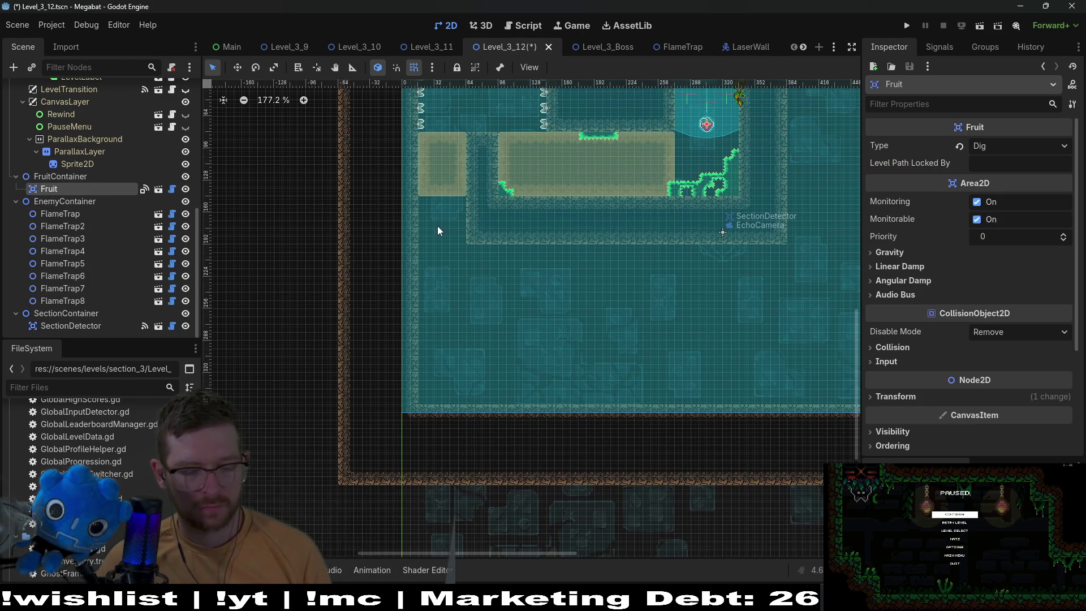
pyautogui.hotkey('ctrl', 'd')
pyautogui.press('w')
pyautogui.moveTo(520, 220)
pyautogui.mouseDown()
pyautogui.moveTo(425, 226)
pyautogui.moveTo(442, 225)
pyautogui.mouseUp()
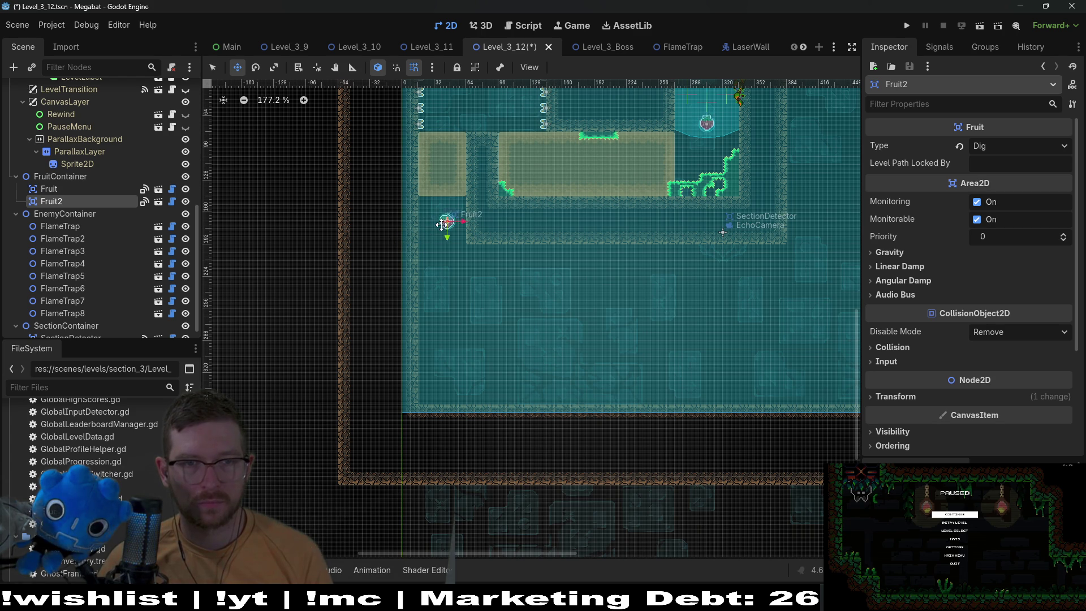
pyautogui.scroll(-3, 451, 430)
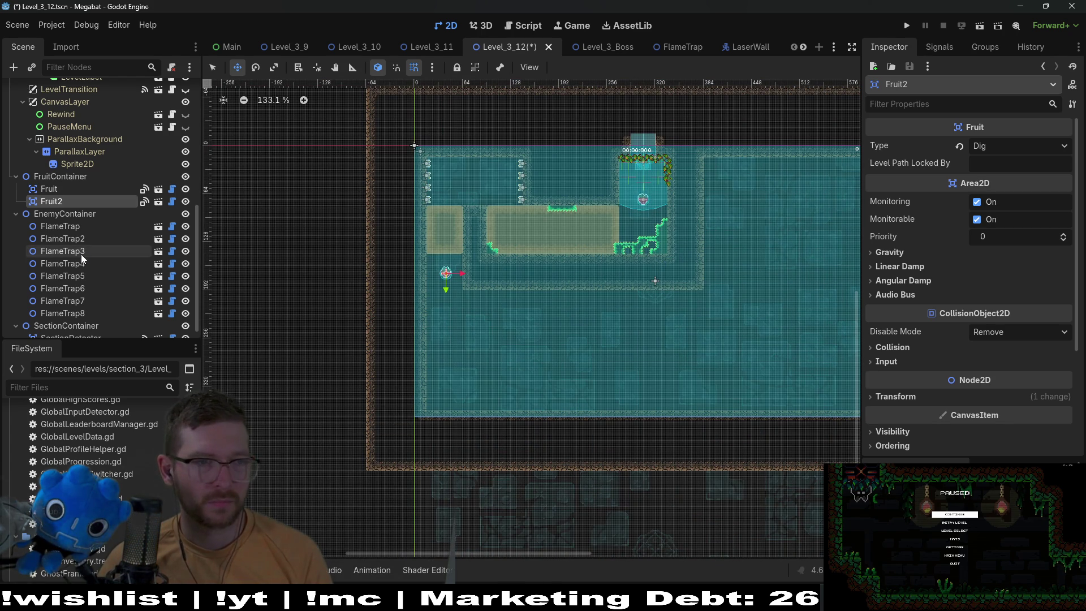
pyautogui.scroll(-1, 82, 254)
pyautogui.click(66, 314)
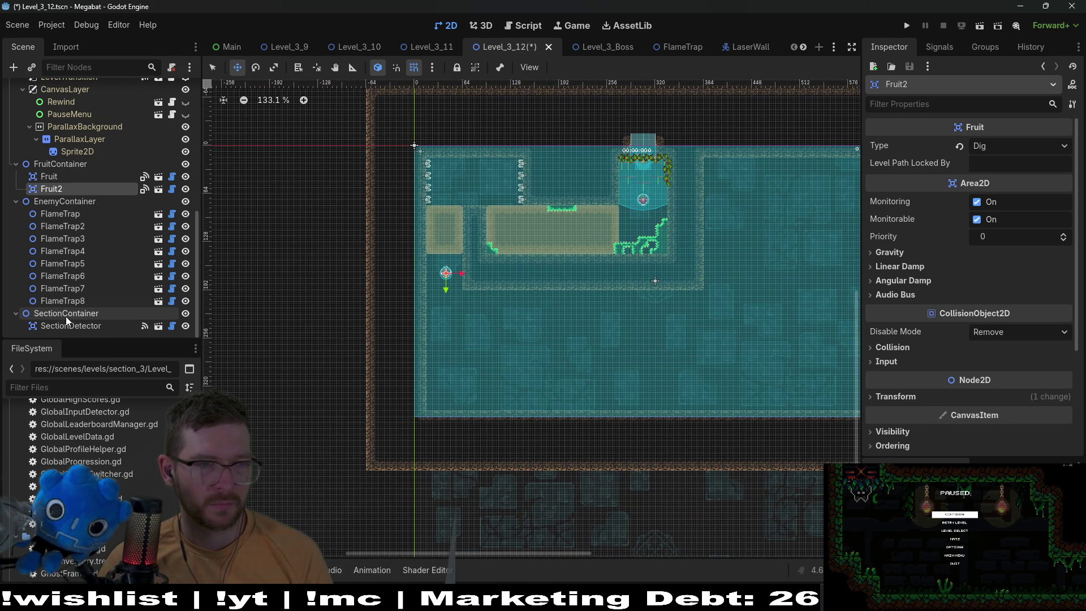
pyautogui.click(66, 201)
pyautogui.scroll(3, 67, 200)
pyautogui.click(57, 257)
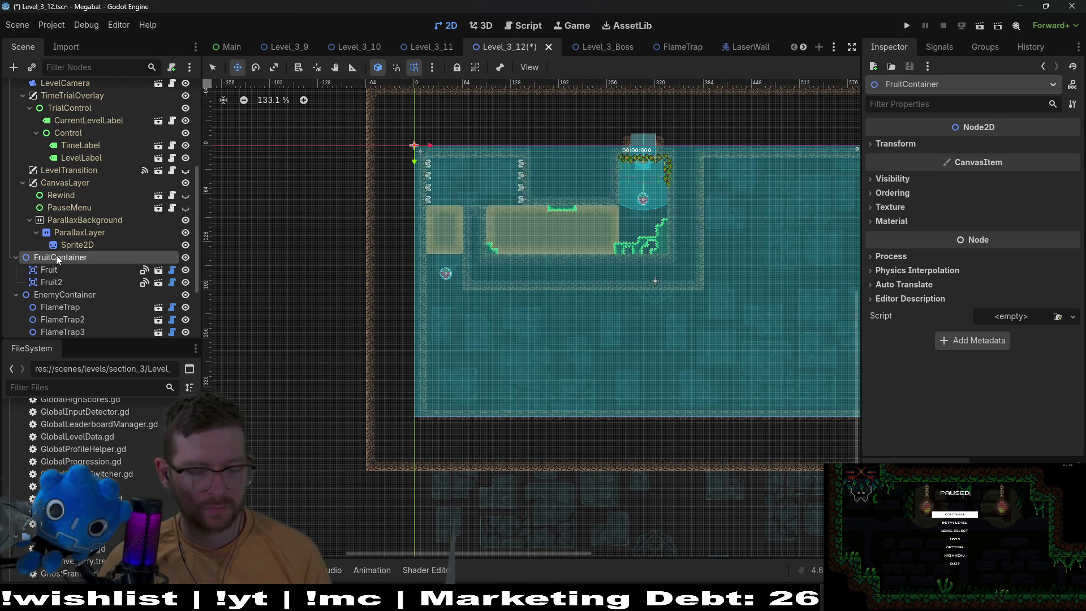
pyautogui.hotkey('ctrl', 'a')
pyautogui.write('node')
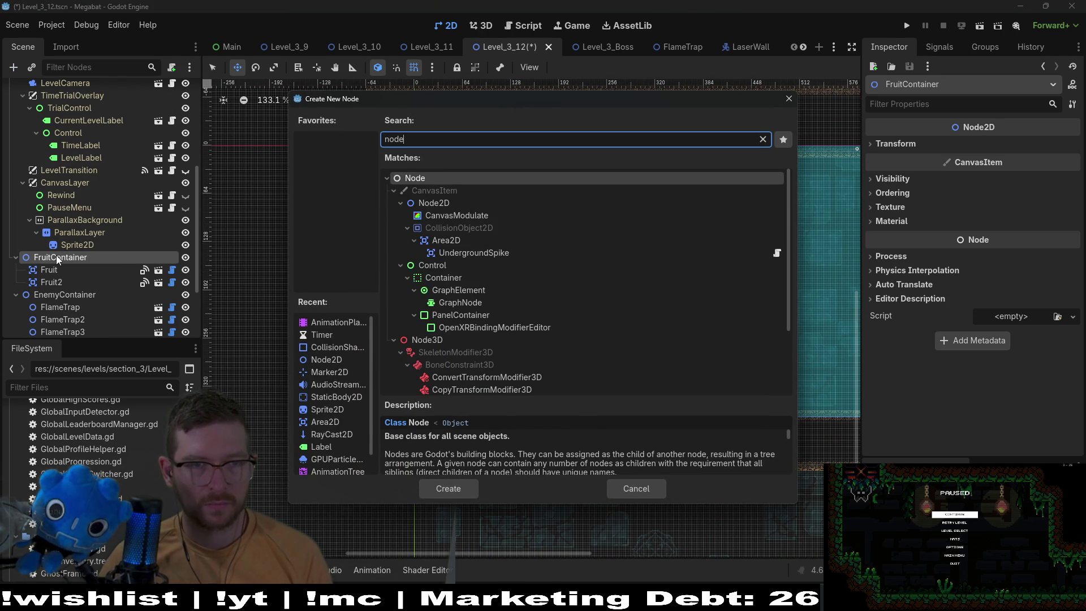
pyautogui.press('Return')
pyautogui.moveTo(63, 294)
pyautogui.mouseDown()
pyautogui.moveTo(56, 304)
pyautogui.moveTo(15, 302)
pyautogui.mouseUp()
pyautogui.moveTo(16, 306); pyautogui.dragTo(17, 306)
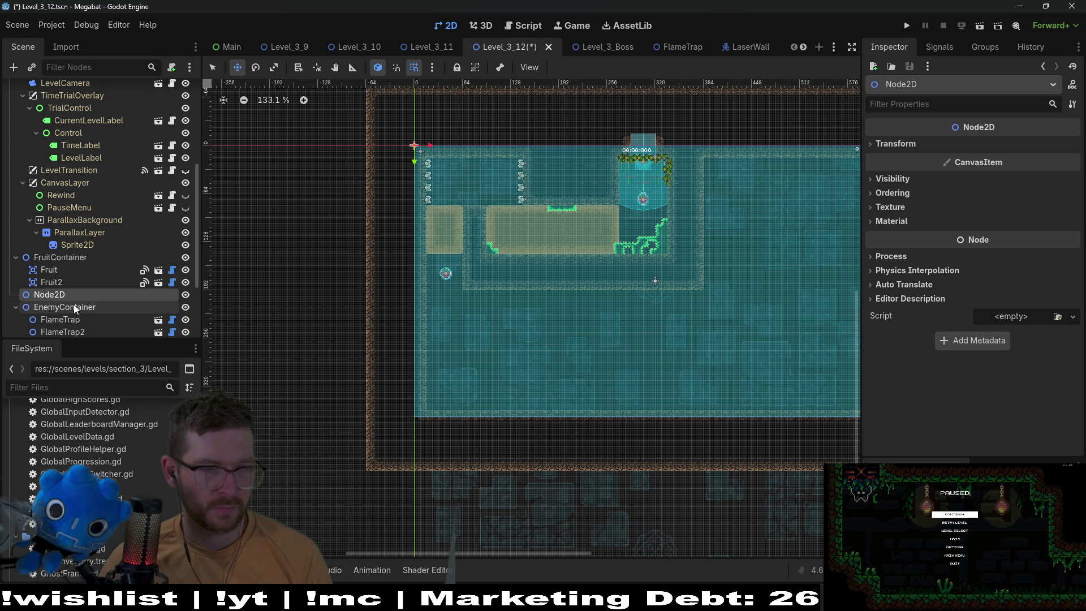
pyautogui.doubleClick(57, 293)
pyautogui.write('TileMapCont')
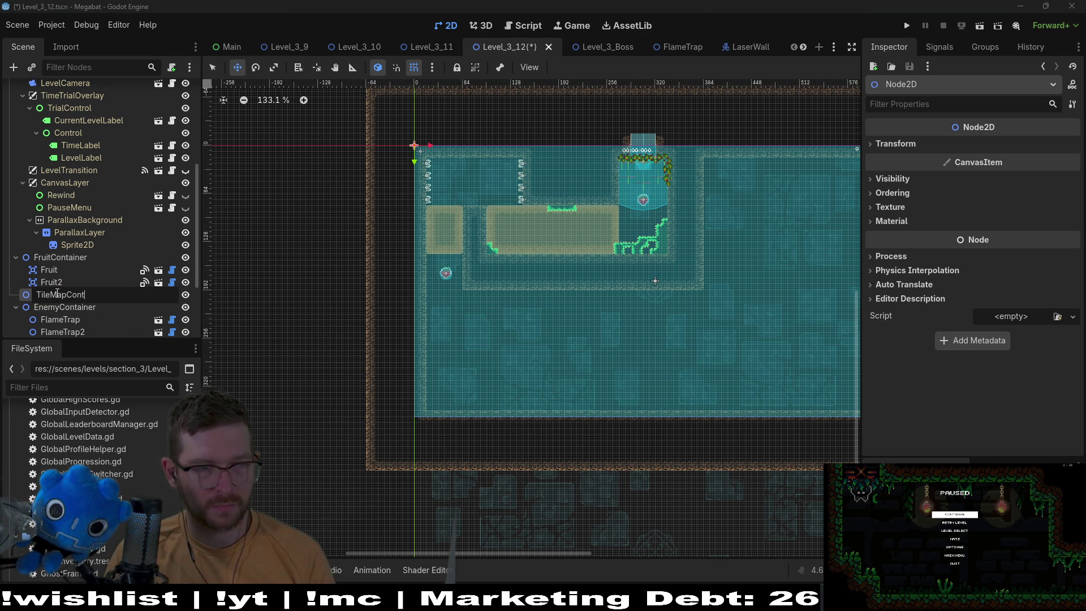
pyautogui.write('ainer2')
pyautogui.press('Return')
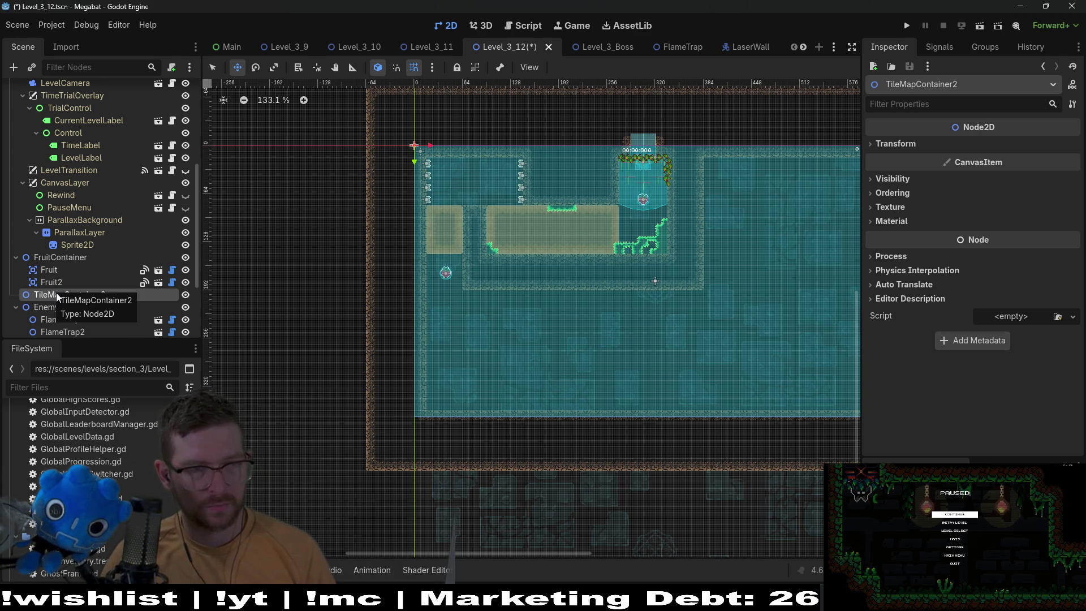
pyautogui.click(60, 283)
pyautogui.click(71, 295)
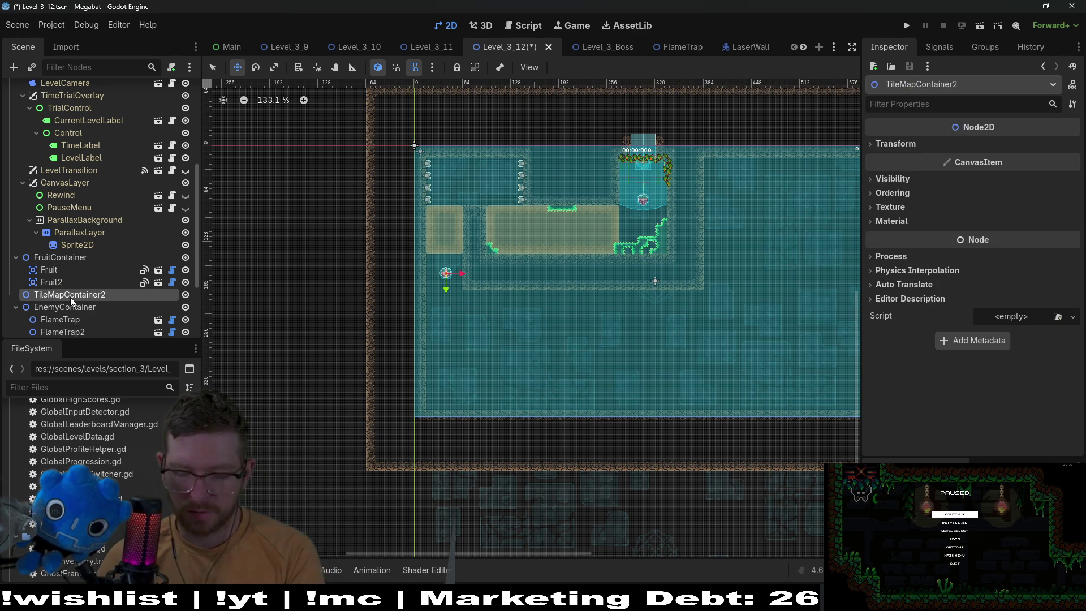
pyautogui.press('Delete')
pyautogui.press('Return')
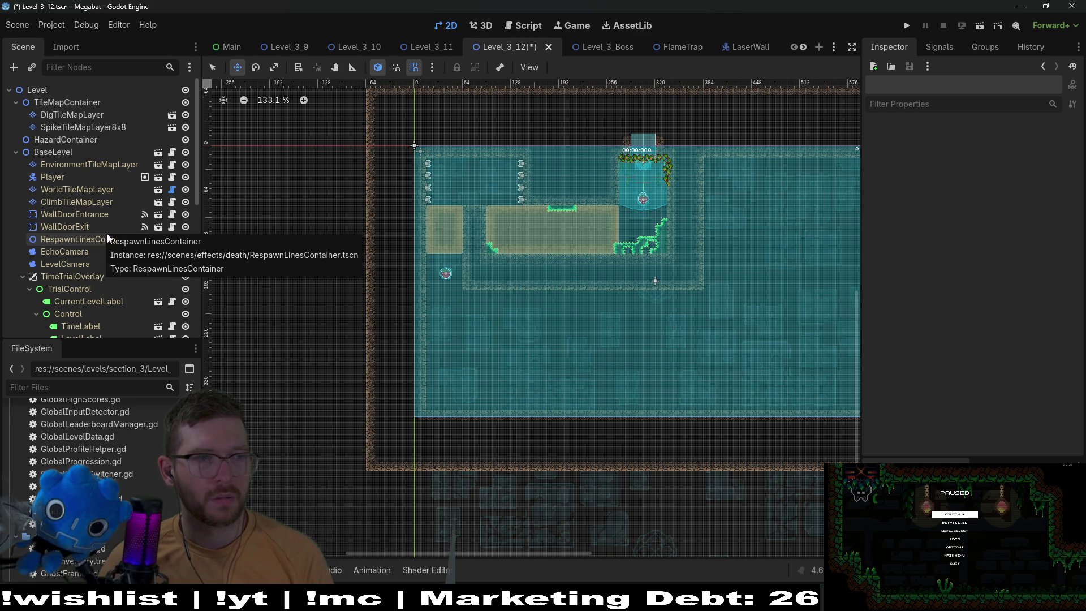
# - Instance HazardTileMapLayer.tscn as a child of TileMapContainer
pyautogui.rightClick(83, 104)
pyautogui.click(118, 127)
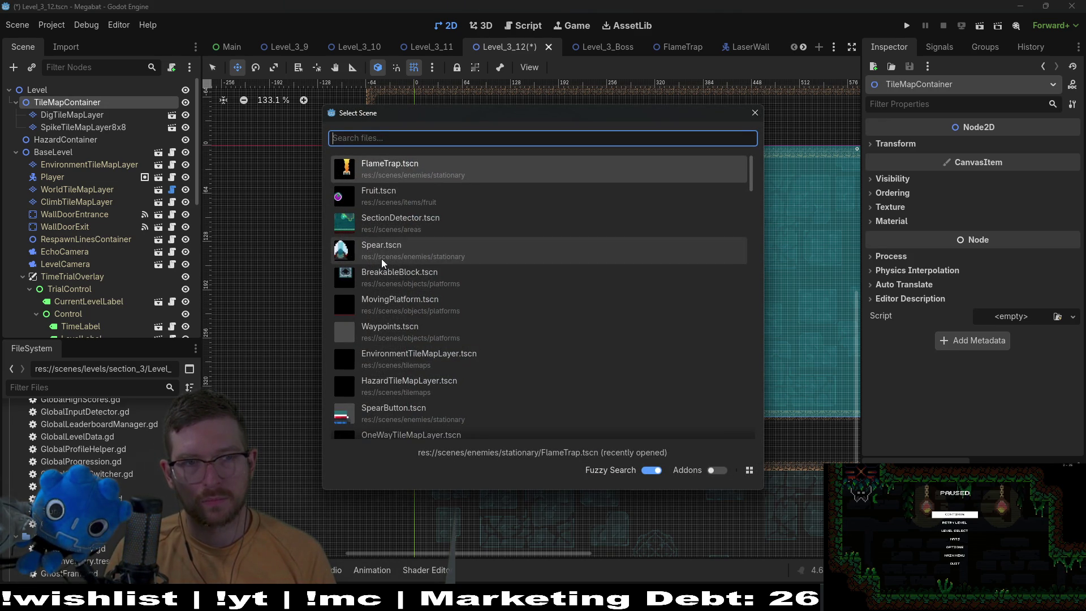
pyautogui.write('hazard')
pyautogui.press('Return')
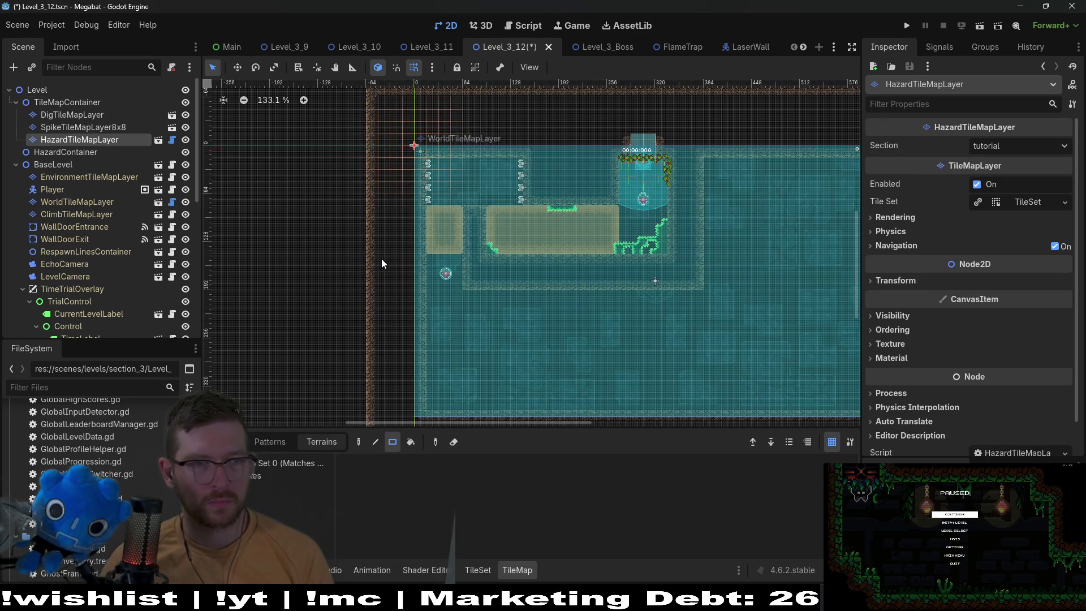
# - Paint a short row of spike tiles in the upper corridor
pyautogui.click(289, 476)
pyautogui.scroll(5, 464, 202)
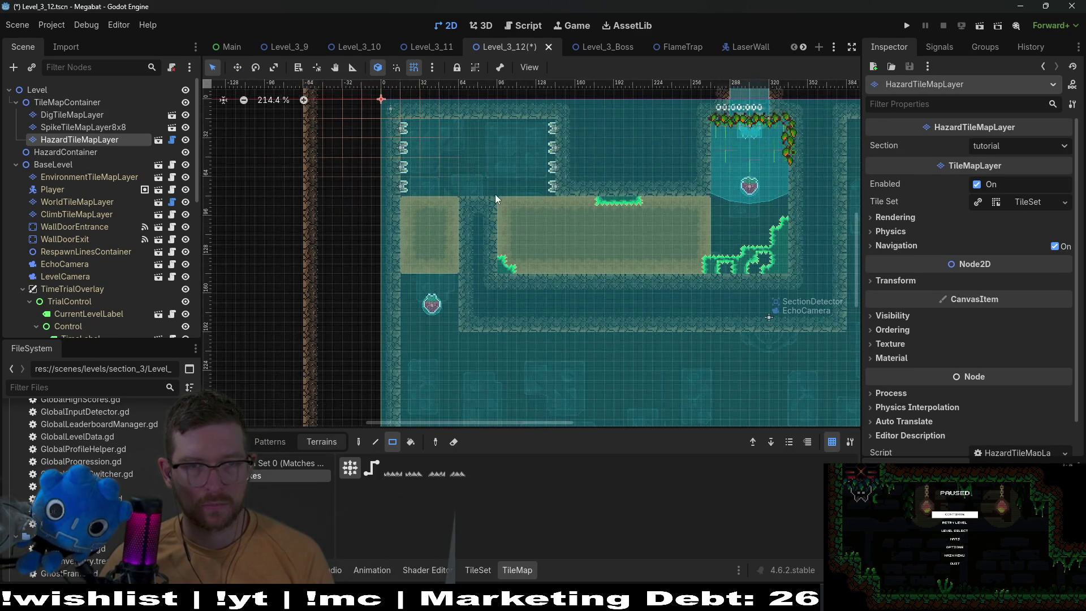
pyautogui.moveTo(495, 195); pyautogui.dragTo(462, 194)
# - Set the hazard layer's Section to desert in the Inspector
pyautogui.click(1001, 145)
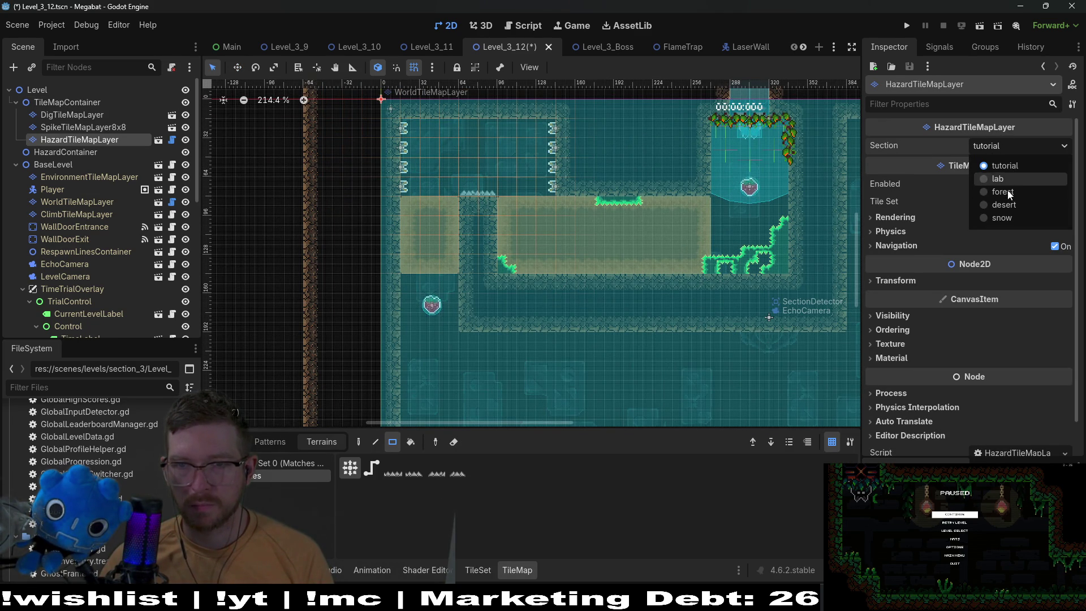
pyautogui.click(997, 205)
pyautogui.scroll(-4, 522, 269)
pyautogui.moveTo(511, 294); pyautogui.dragTo(530, 230)
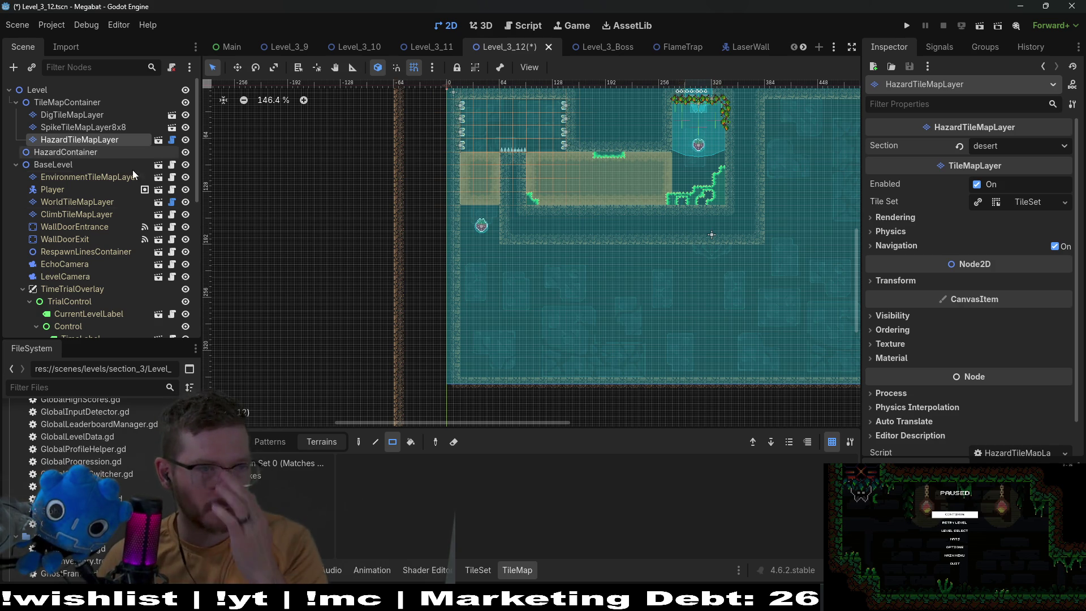
pyautogui.scroll(-5, 117, 207)
# - Duplicate FlameTrap8 as FlameTrap9, reset its rotation to 0°, and place it near the lower room's left wall
pyautogui.scroll(-3, 113, 255)
pyautogui.click(70, 300)
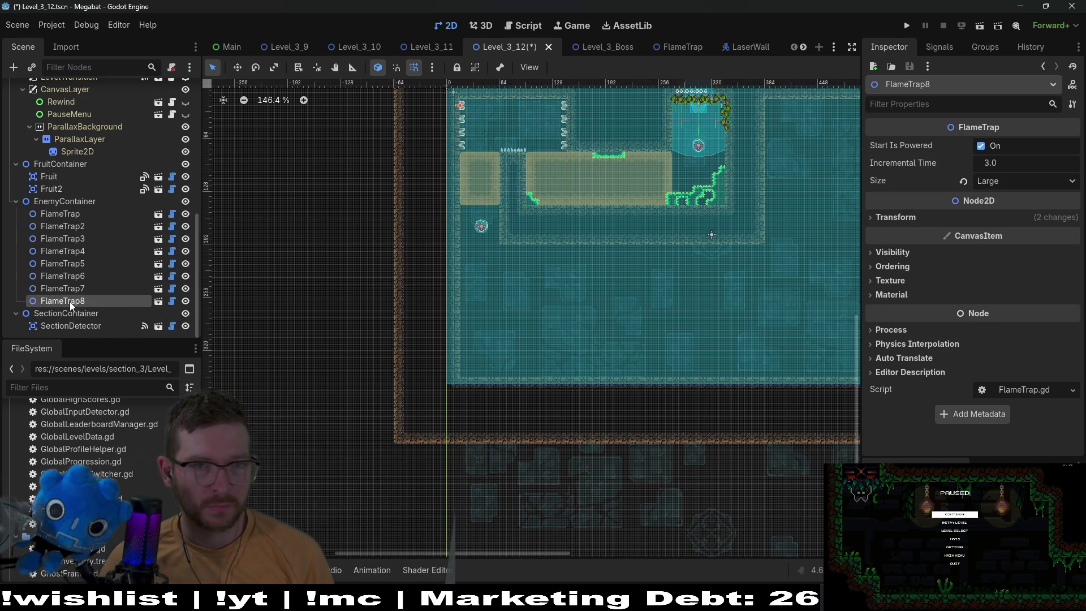
pyautogui.hotkey('ctrl', 'd')
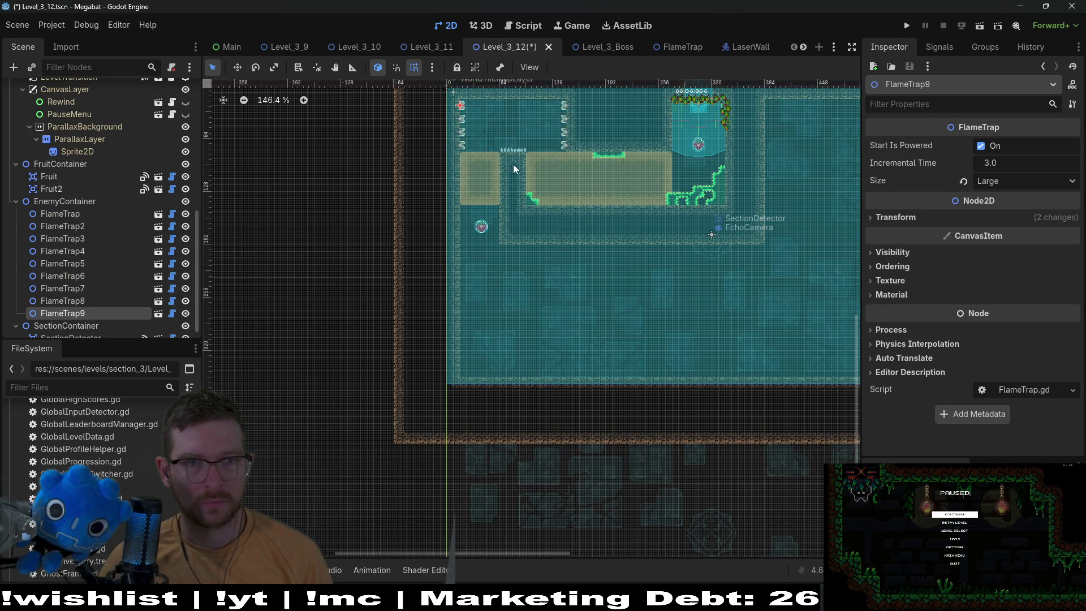
pyautogui.press('w')
pyautogui.moveTo(514, 269); pyautogui.dragTo(518, 307)
pyautogui.click(900, 217)
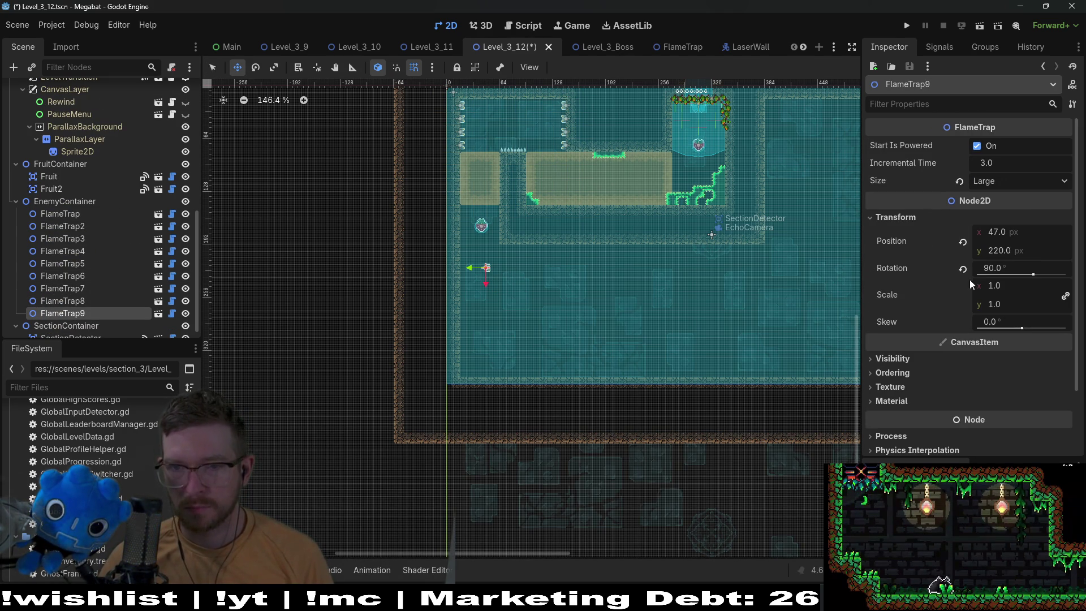
pyautogui.click(962, 269)
pyautogui.scroll(6, 552, 286)
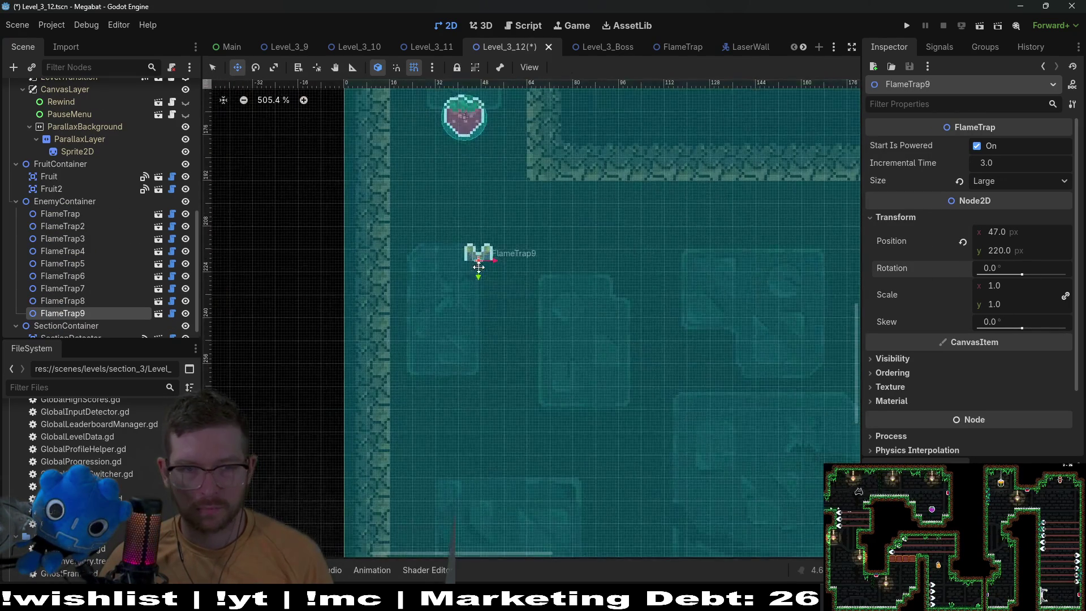
pyautogui.moveTo(558, 290)
pyautogui.mouseDown()
pyautogui.moveTo(525, 307)
pyautogui.moveTo(528, 371)
pyautogui.moveTo(496, 388)
pyautogui.mouseUp()
pyautogui.scroll(-2, 569, 383)
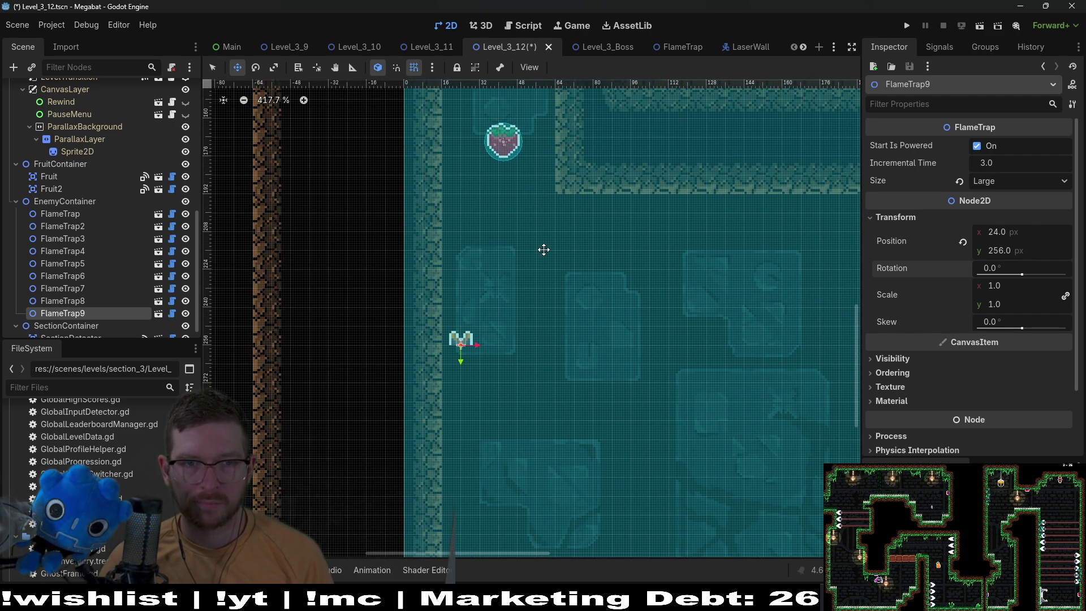
# - Add FlameTrap10 and FlameTrap11 as copies nudged right in a row, keeping size Large
pyautogui.hotkey('ctrl', 'd')
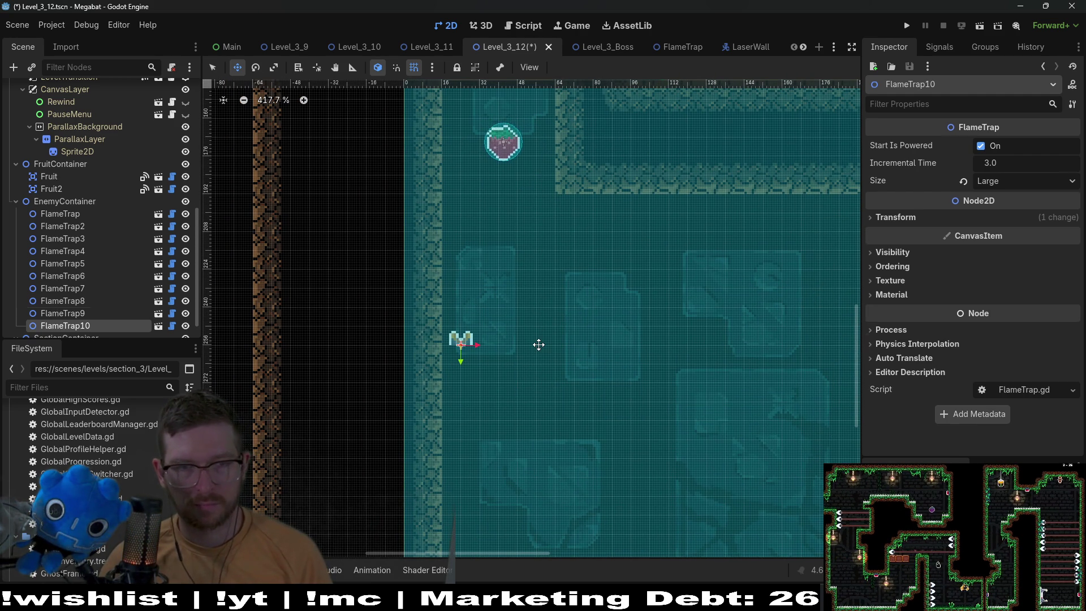
pyautogui.press('Right')
pyautogui.press('Right')
pyautogui.press('Right')
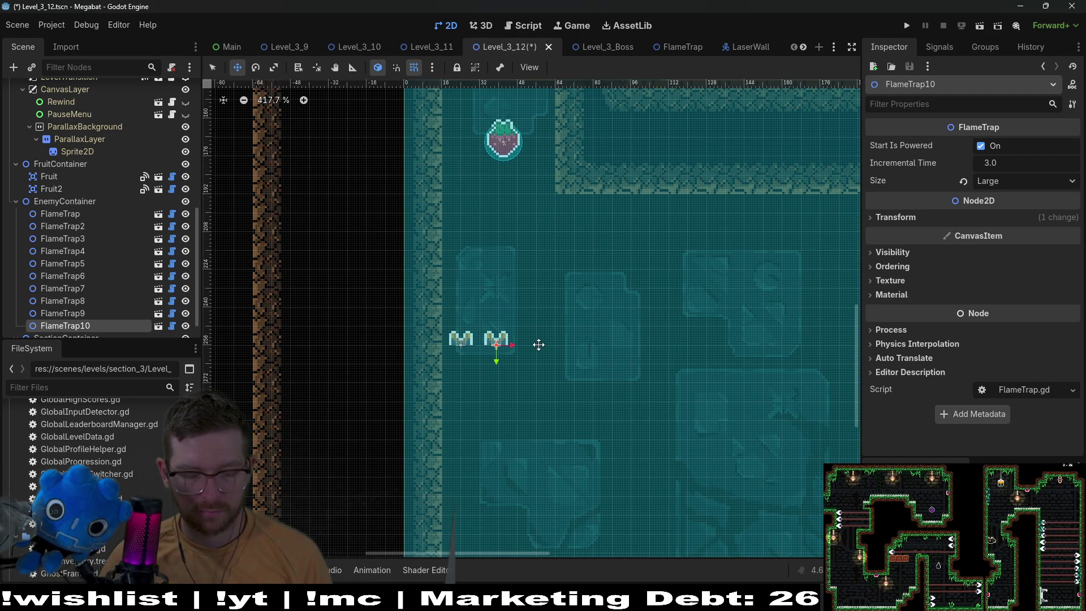
pyautogui.hotkey('ctrl', 'd')
pyautogui.press('Right')
pyautogui.press('Right')
pyautogui.press('Right')
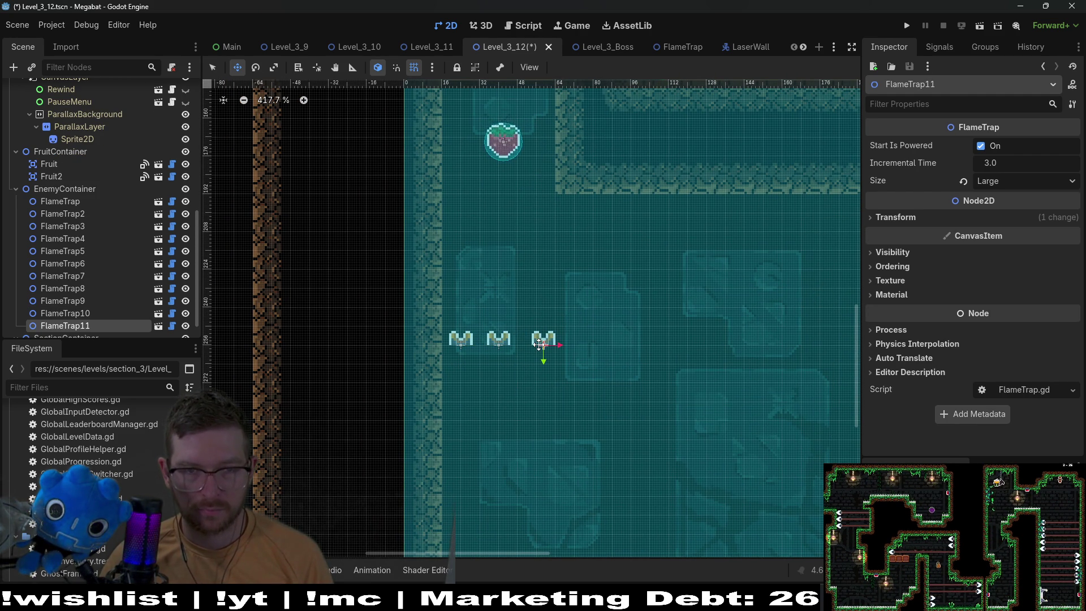
pyautogui.scroll(-3, 539, 344)
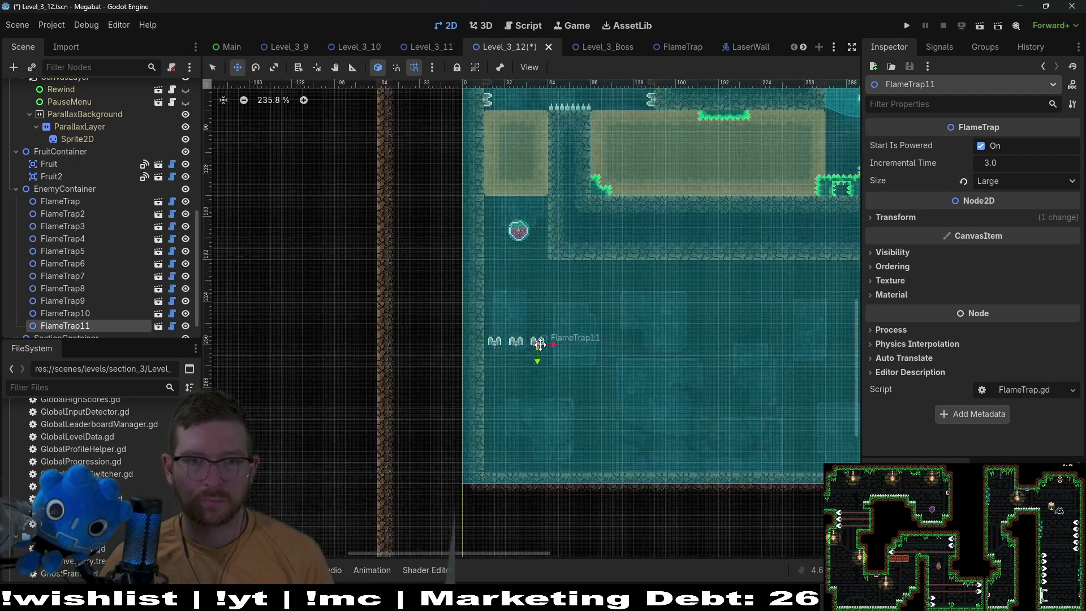
pyautogui.scroll(-2, 368, 288)
pyautogui.scroll(5, 97, 201)
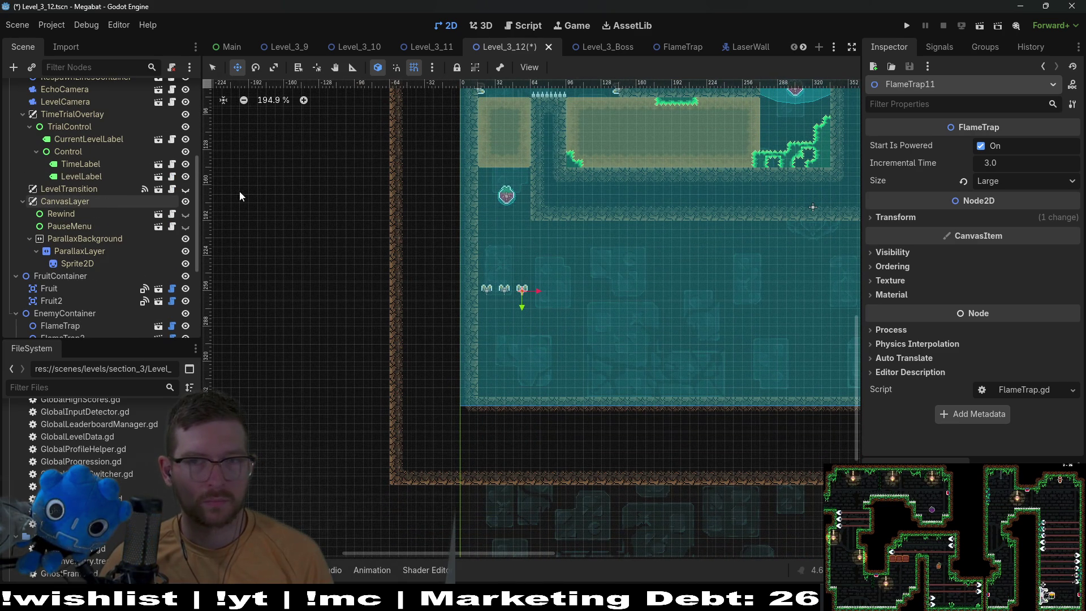
pyautogui.click(1006, 182)
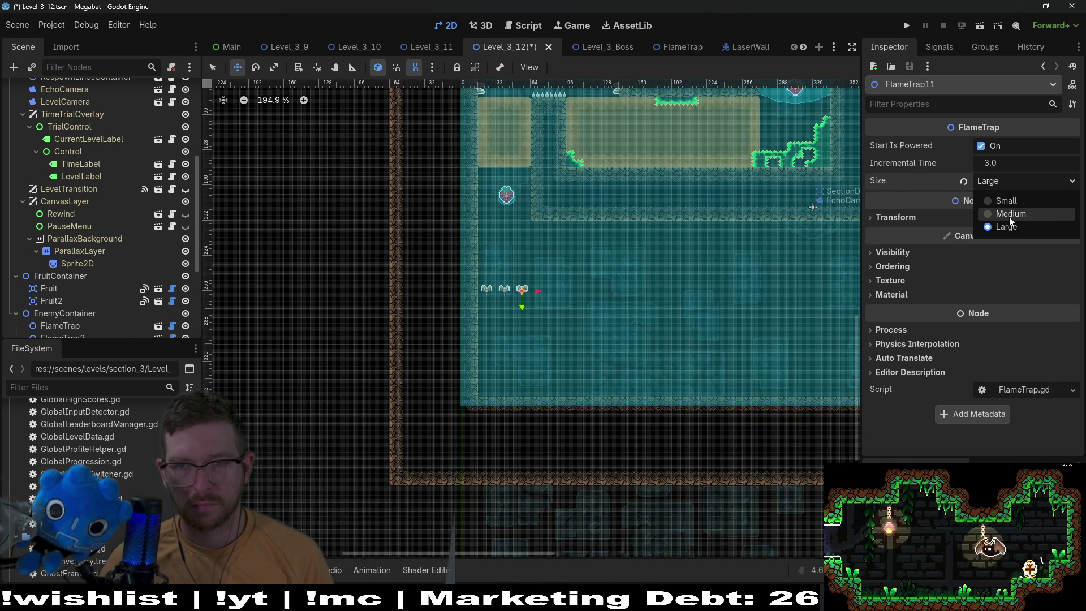
pyautogui.press('Escape')
pyautogui.scroll(5, 140, 233)
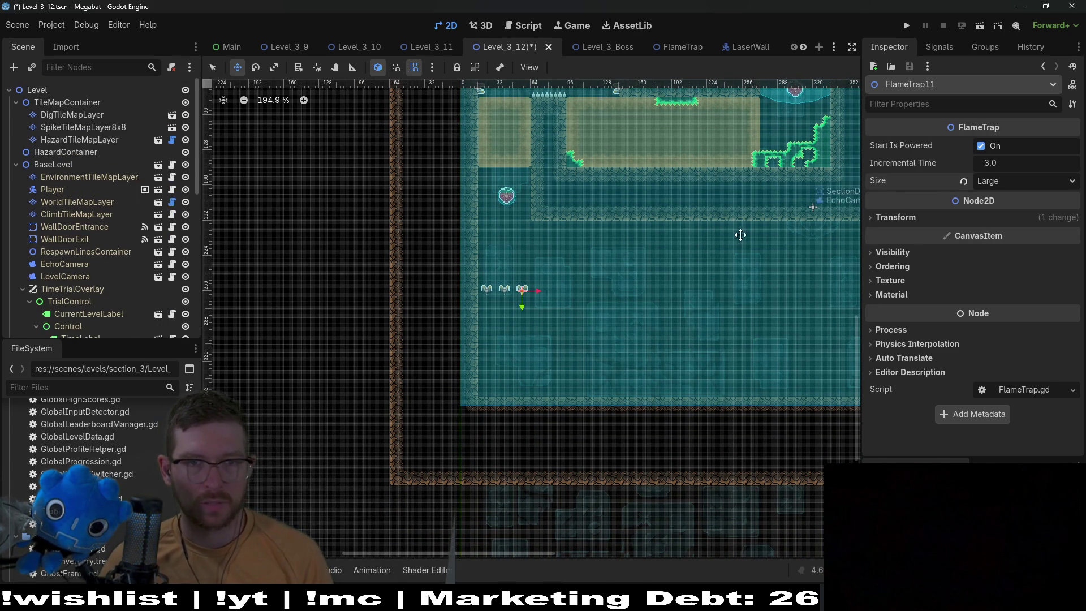
pyautogui.scroll(-6, 740, 235)
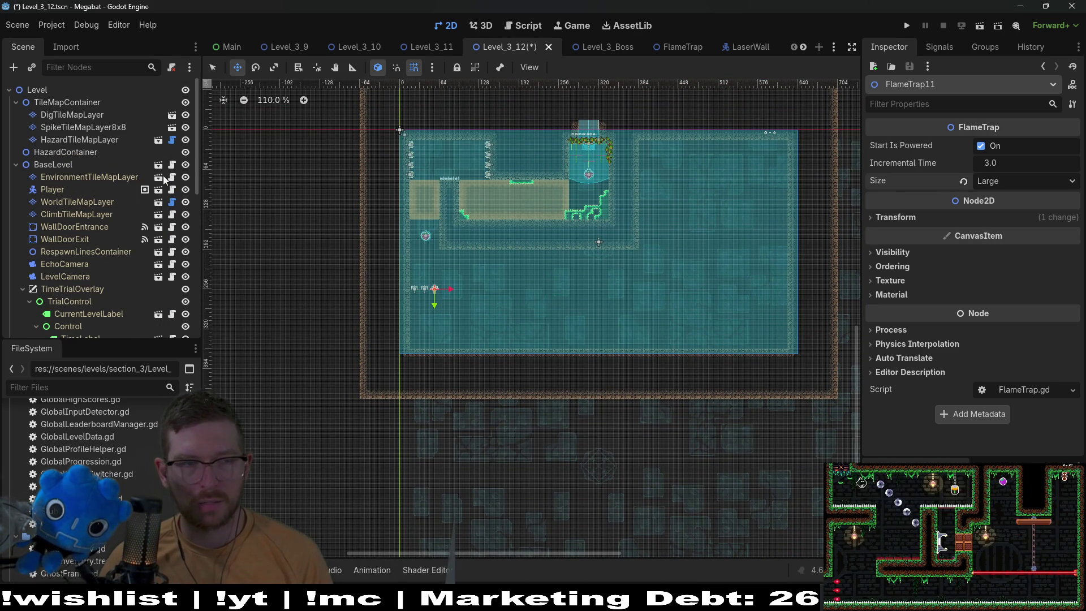
pyautogui.scroll(-10, 60, 180)
pyautogui.click(71, 326)
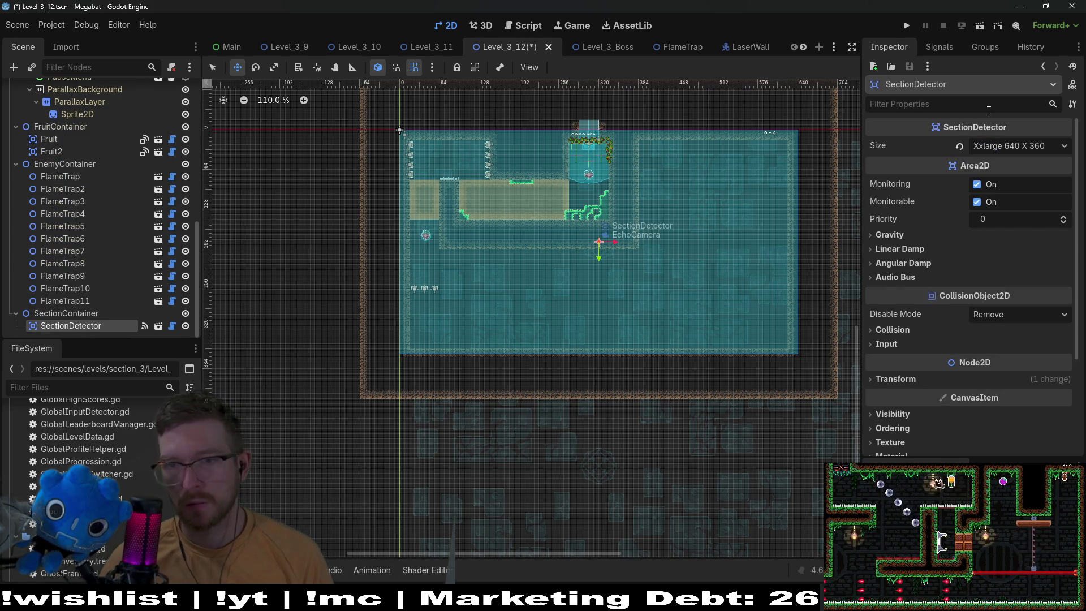
pyautogui.click(1003, 148)
pyautogui.click(1010, 232)
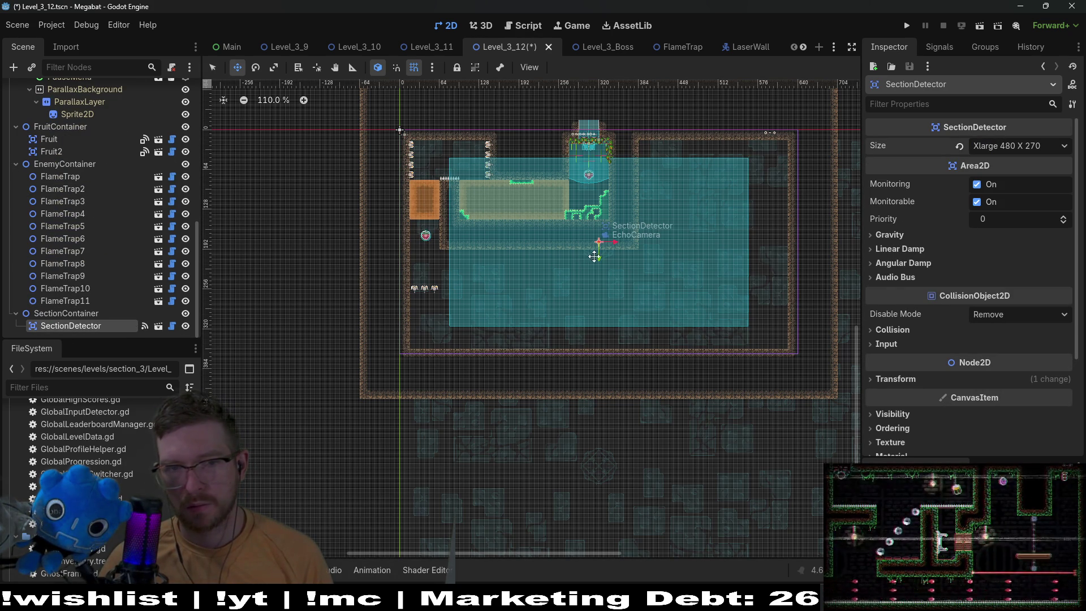
pyautogui.moveTo(594, 256); pyautogui.dragTo(585, 230)
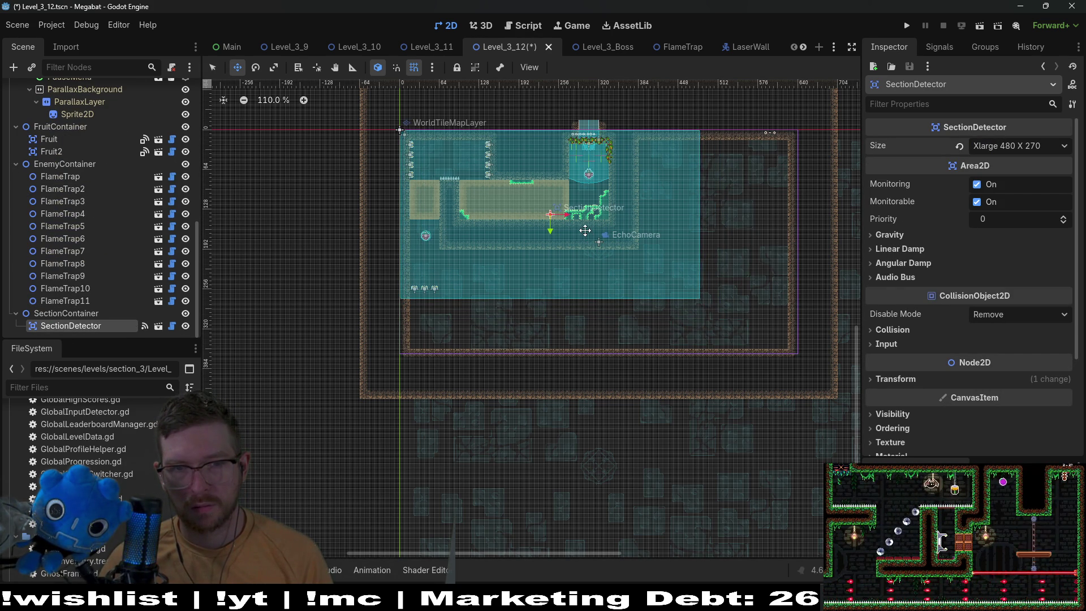
pyautogui.scroll(1, 526, 193)
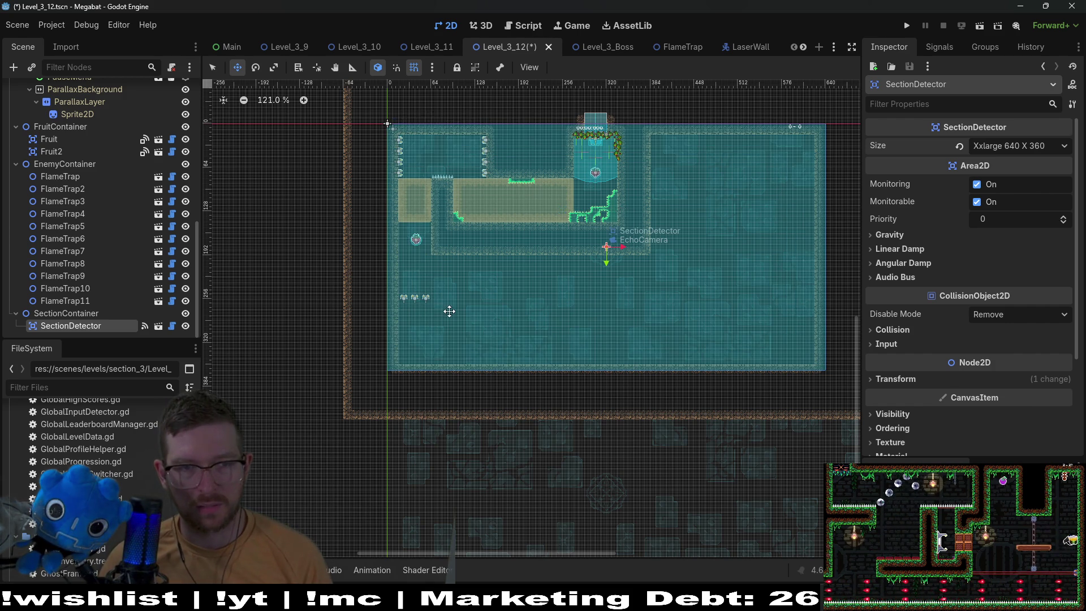
pyautogui.scroll(7, 448, 310)
pyautogui.scroll(5, 118, 219)
pyautogui.scroll(1, 118, 219)
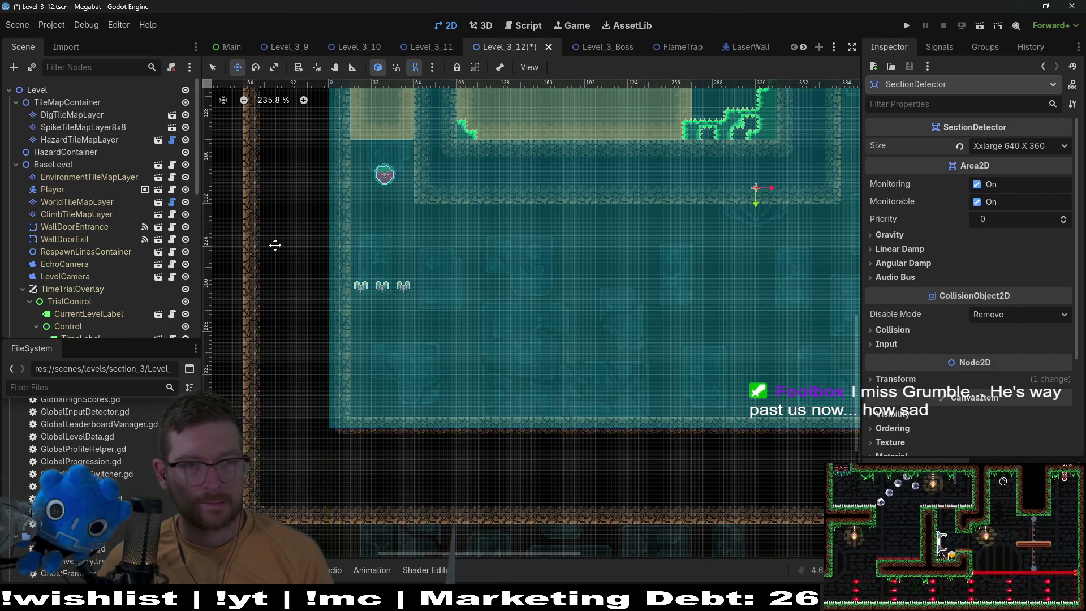
# - Paint a block of DESERT terrain across the corridor on WorldTileMapLayer
pyautogui.click(107, 203)
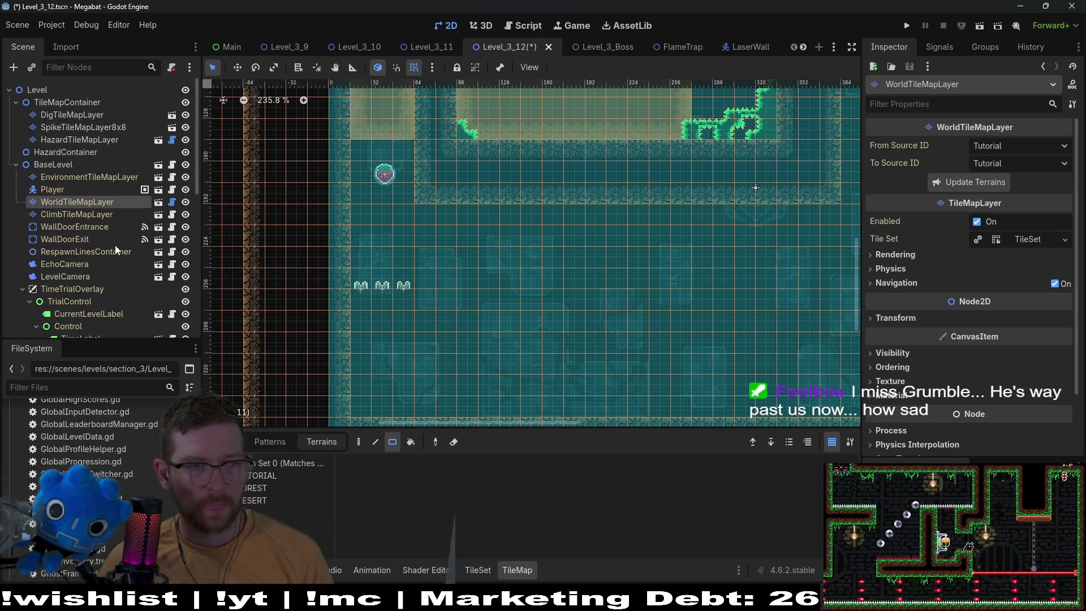
pyautogui.click(264, 498)
pyautogui.moveTo(429, 216); pyautogui.dragTo(814, 236)
pyautogui.scroll(-3, 437, 242)
pyautogui.scroll(-5, 144, 269)
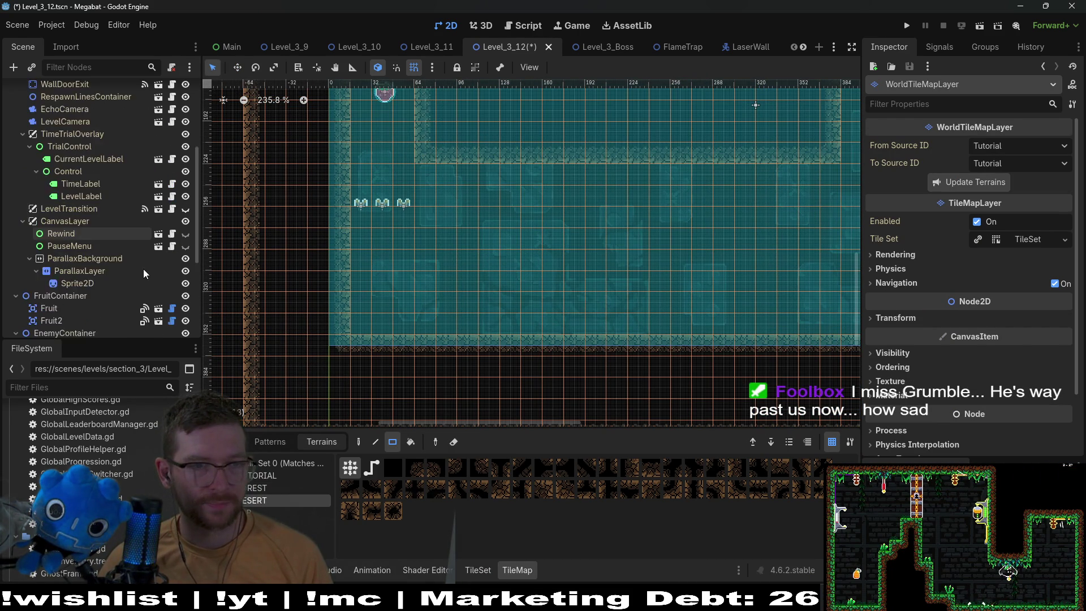
pyautogui.scroll(-6, 92, 297)
# - Select FlameTrap9–11 and nudge them downward together
pyautogui.click(76, 299)
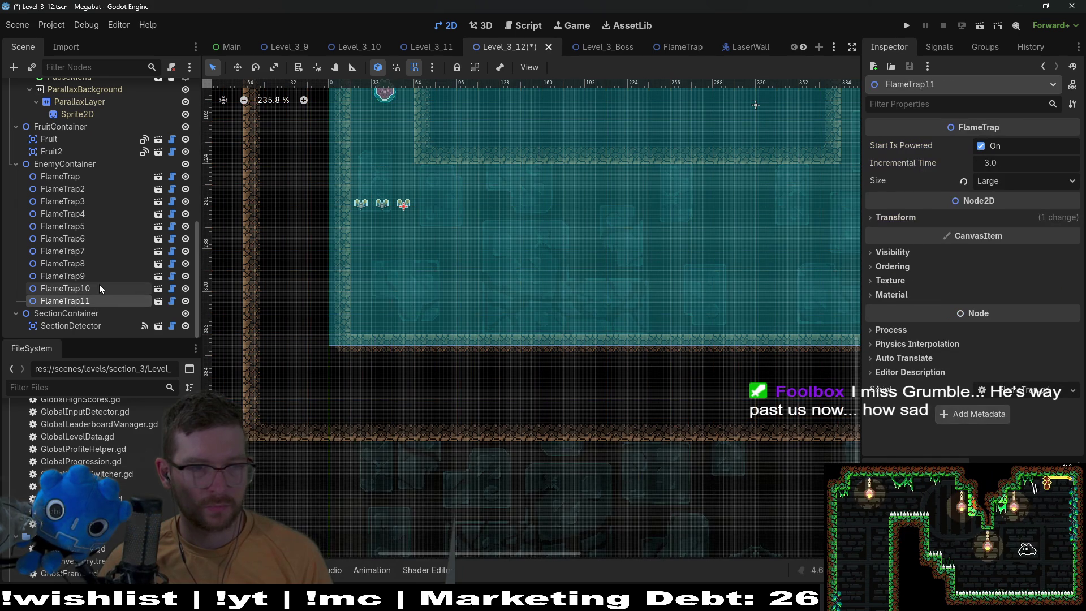
pyautogui.keyDown('shift'); pyautogui.click(85, 276); pyautogui.keyUp('shift')
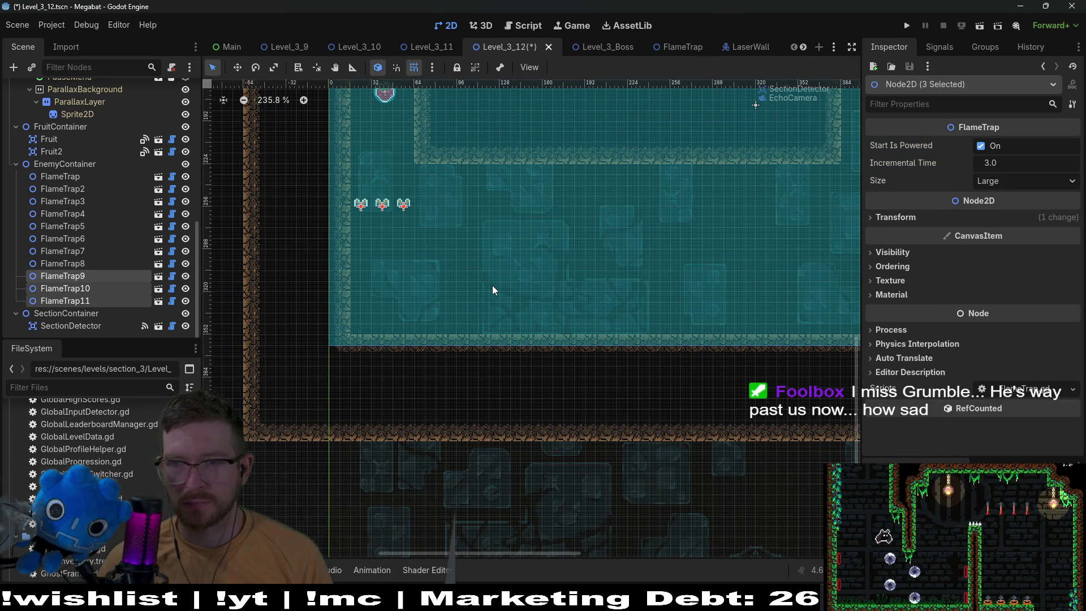
pyautogui.scroll(2, 487, 270)
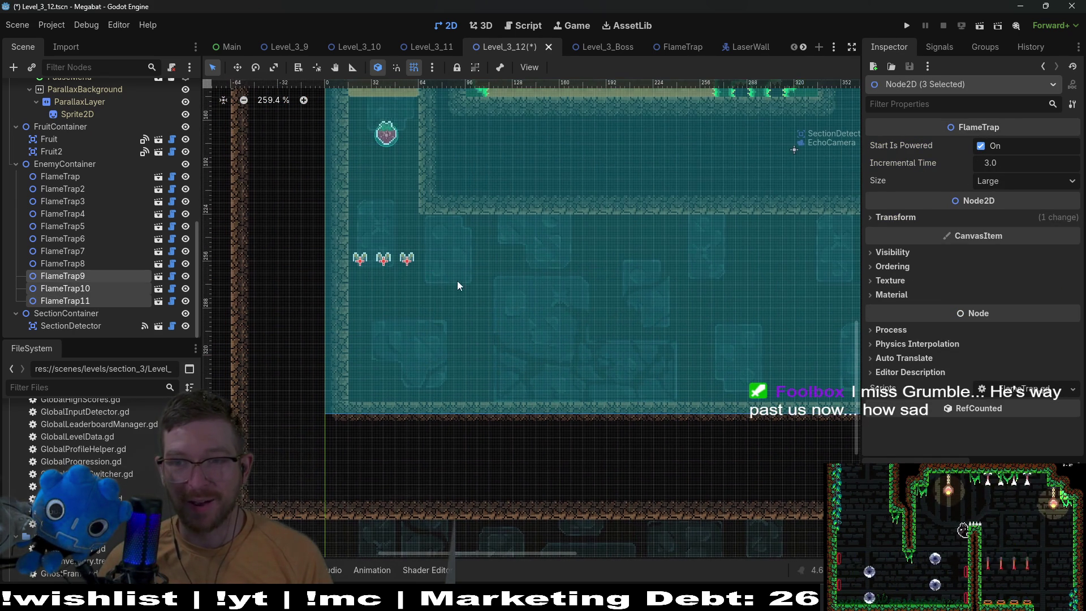
pyautogui.press('w')
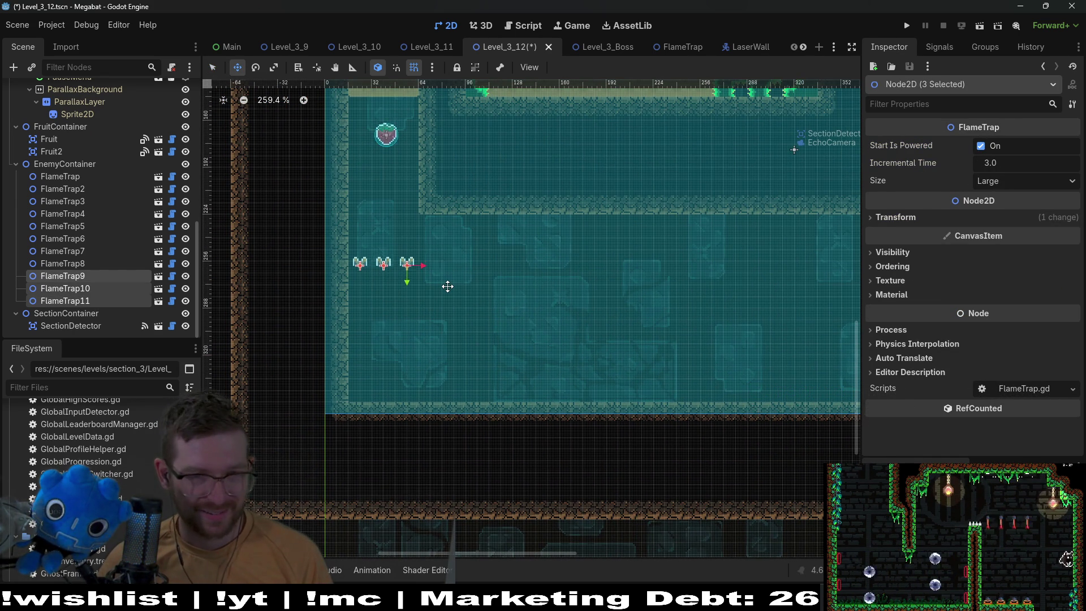
pyautogui.press('Down')
pyautogui.press('Down')
pyautogui.press('Down')
pyautogui.press('Down')
pyautogui.press('Down')
pyautogui.press('Down')
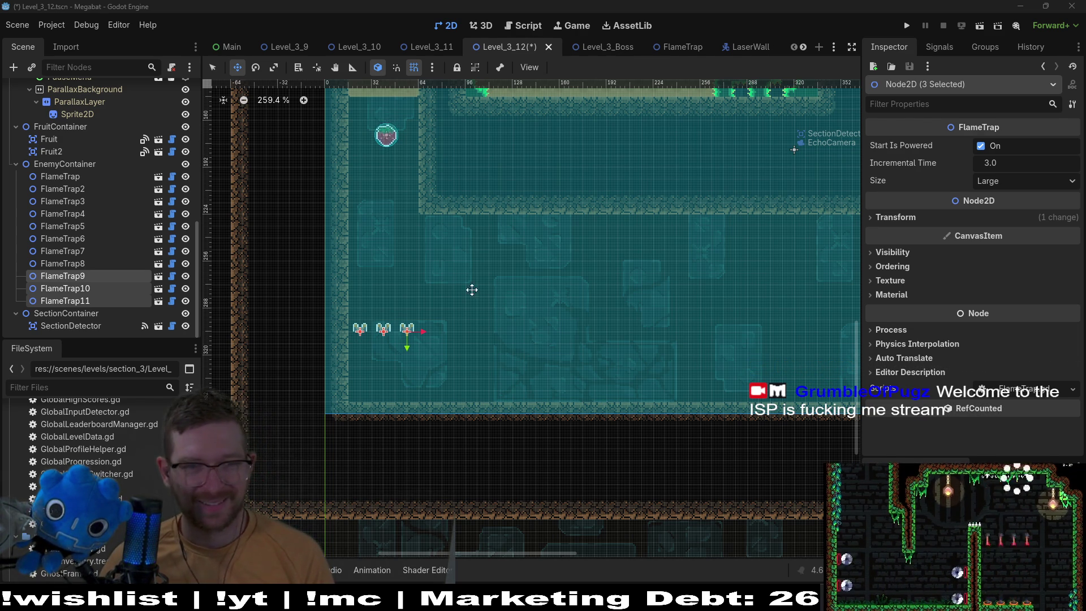
pyautogui.scroll(10, 147, 276)
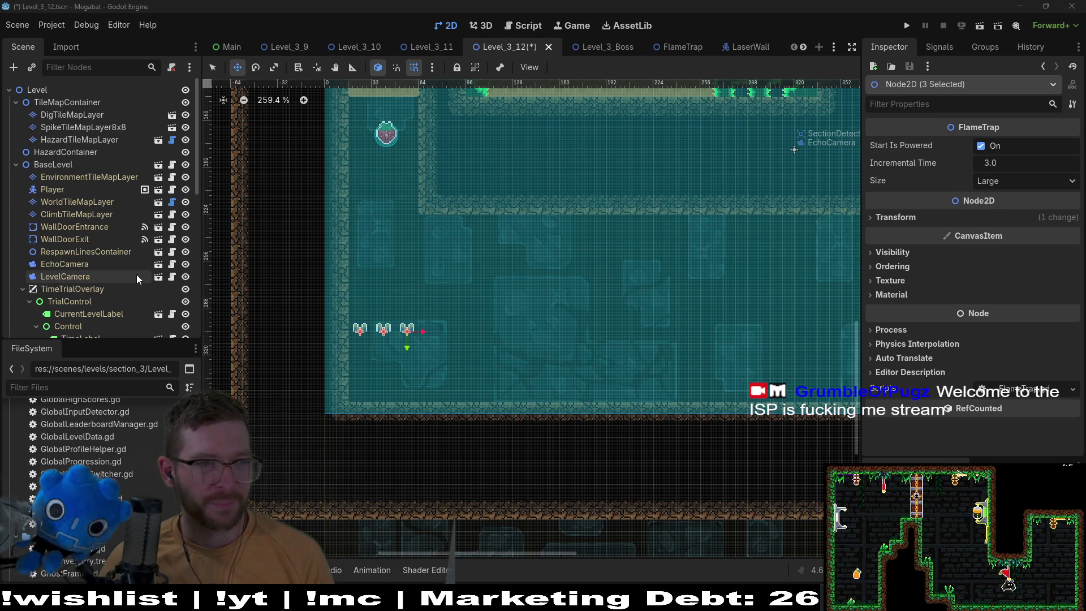
# - Paint a desert terrain ledge beneath the three flame traps on WorldTileMapLayer
pyautogui.click(70, 200)
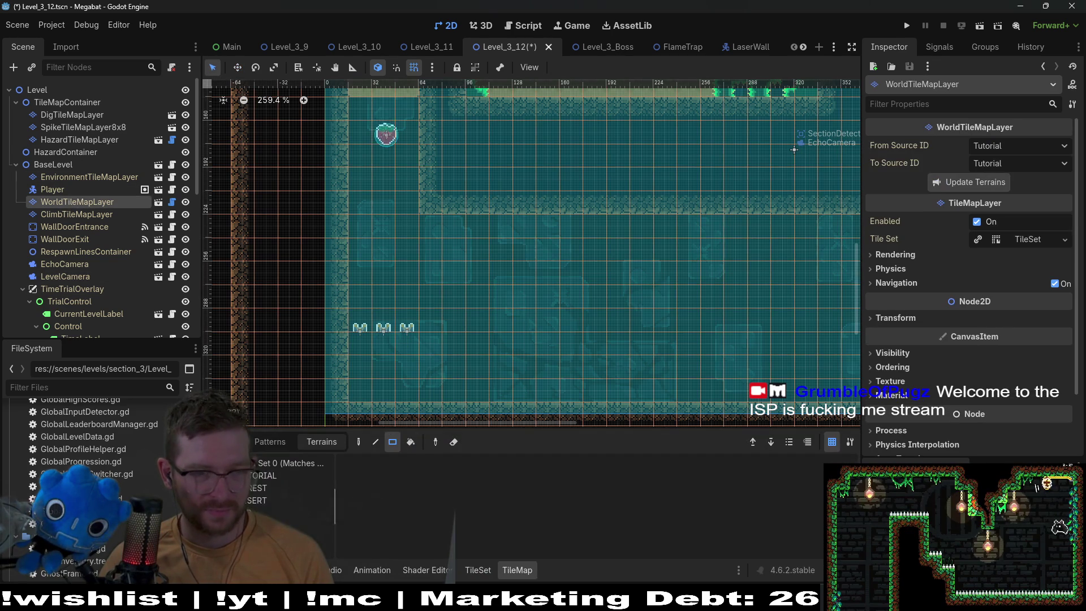
pyautogui.moveTo(353, 342)
pyautogui.mouseDown()
pyautogui.moveTo(420, 399)
pyautogui.moveTo(395, 399)
pyautogui.mouseUp()
pyautogui.scroll(-3, 477, 266)
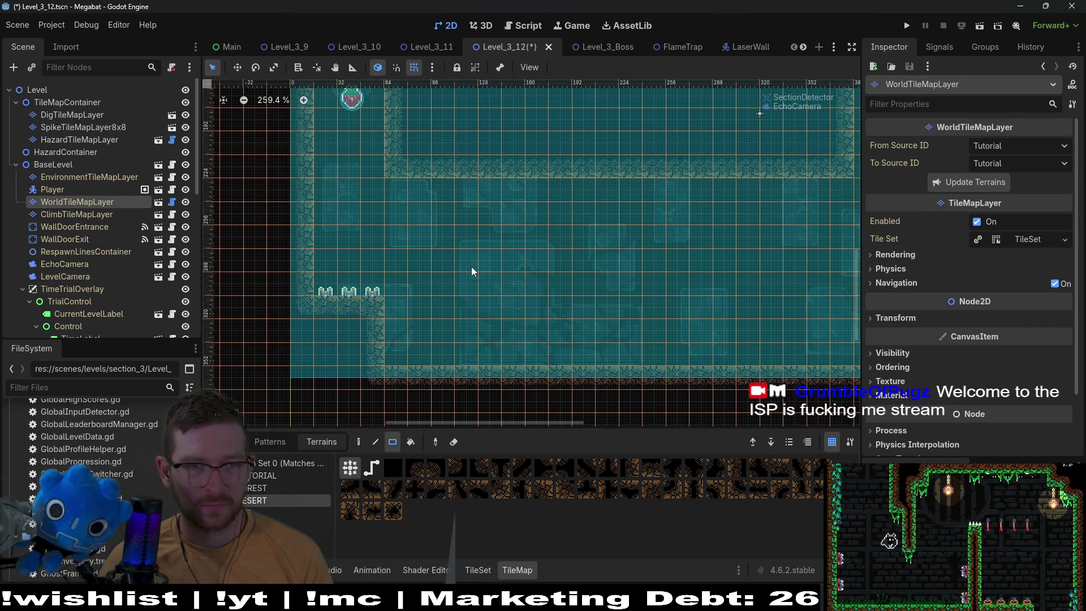
pyautogui.scroll(-3, 445, 176)
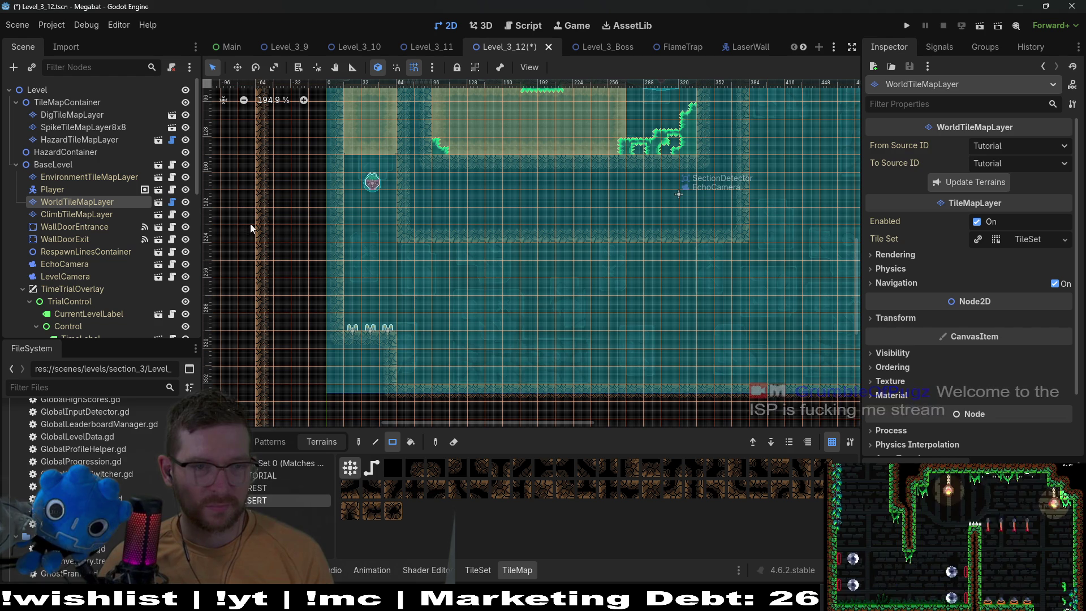
pyautogui.scroll(-10, 85, 209)
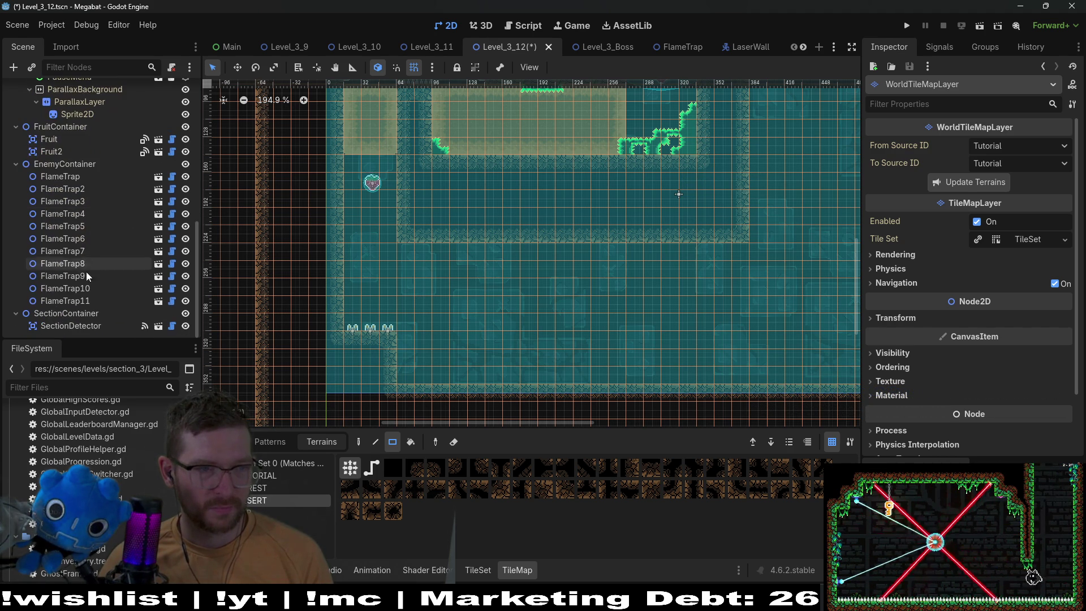
# - Duplicate FlameTrap9–11 and move the copies up toward the ceiling
pyautogui.click(83, 302)
pyautogui.keyDown('shift'); pyautogui.click(82, 278); pyautogui.keyUp('shift')
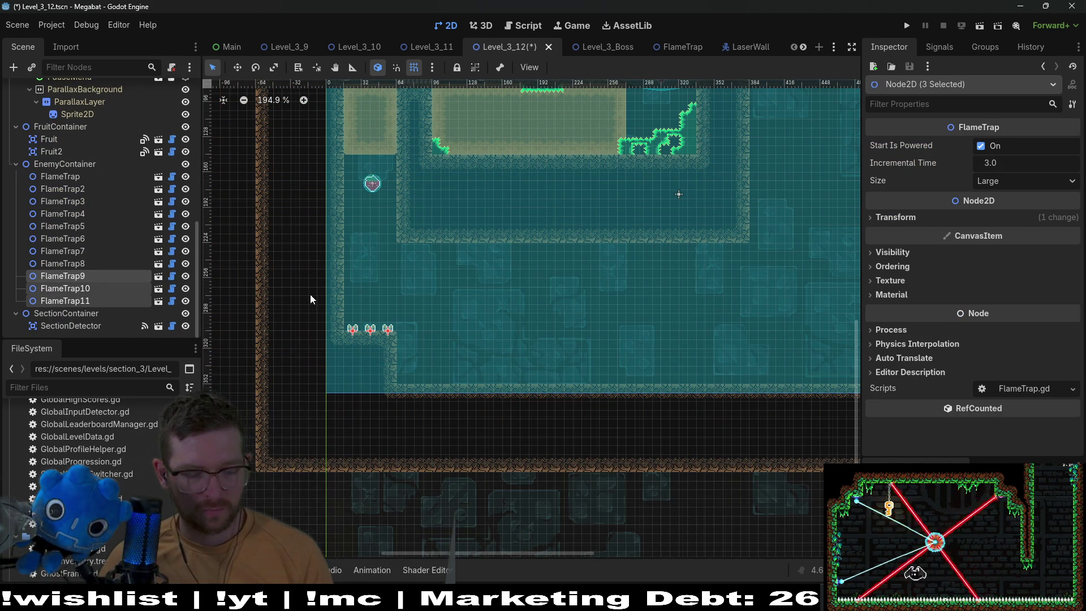
pyautogui.hotkey('ctrl', 'd')
pyautogui.press('w')
pyautogui.moveTo(470, 279); pyautogui.dragTo(462, 271)
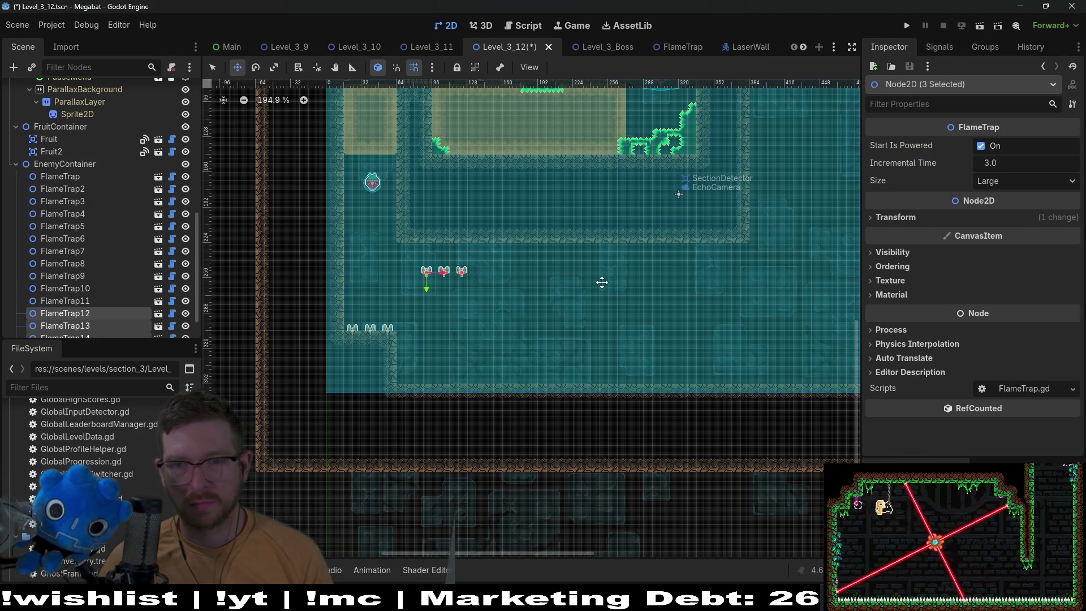
# - Position the copies under the ceiling ledge at rotation 180 with Start Is Powered unchecked
pyautogui.click(914, 222)
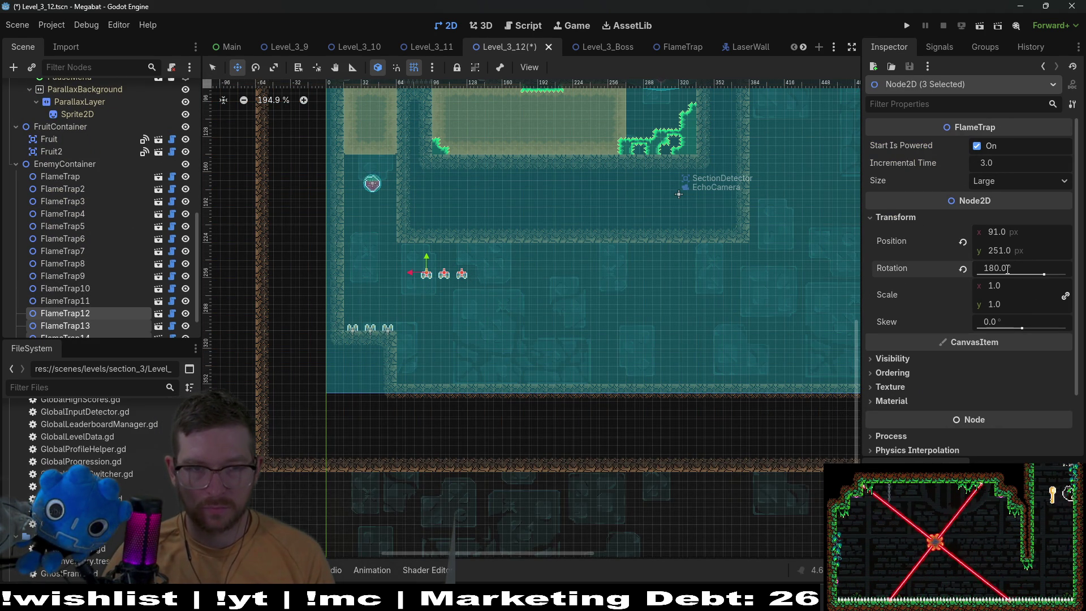
pyautogui.scroll(5, 497, 244)
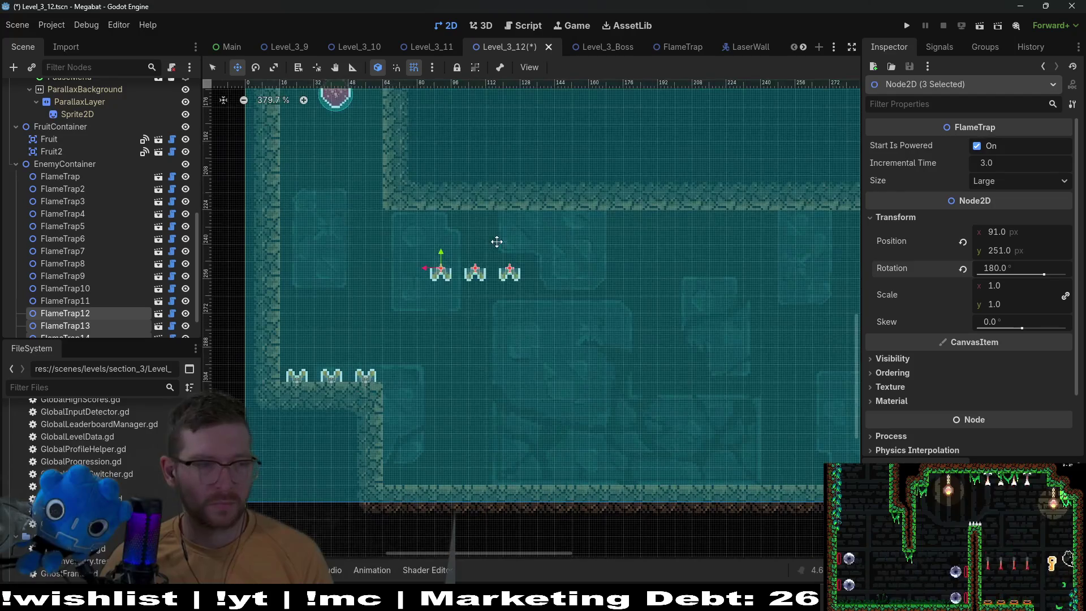
pyautogui.moveTo(504, 329); pyautogui.dragTo(464, 276)
pyautogui.scroll(4, 466, 276)
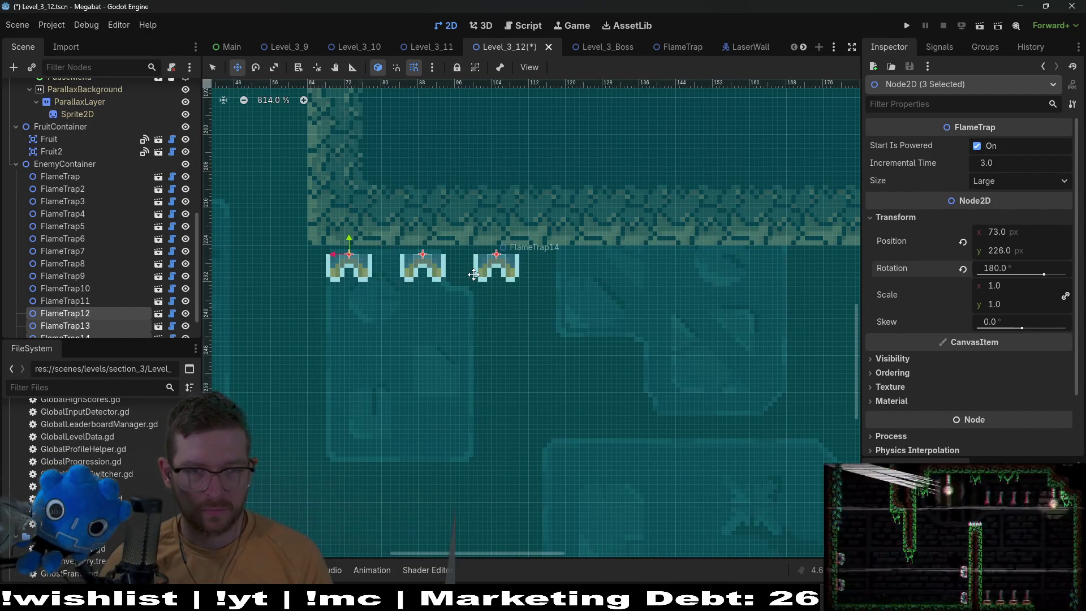
pyautogui.press('Left')
pyautogui.press('Up')
pyautogui.press('Up')
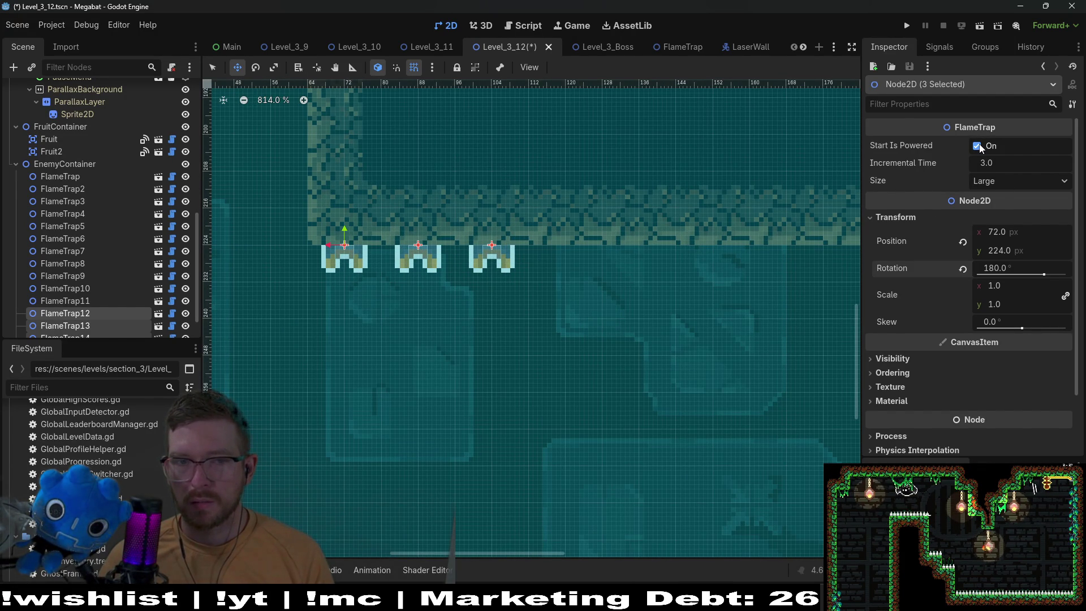
pyautogui.click(978, 146)
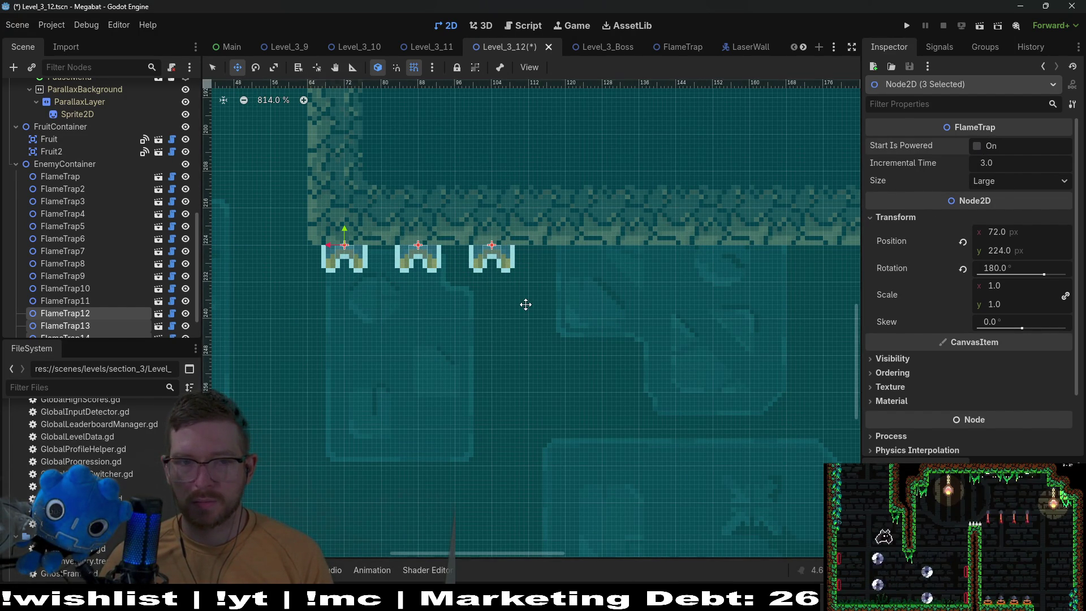
pyautogui.scroll(-5, 526, 304)
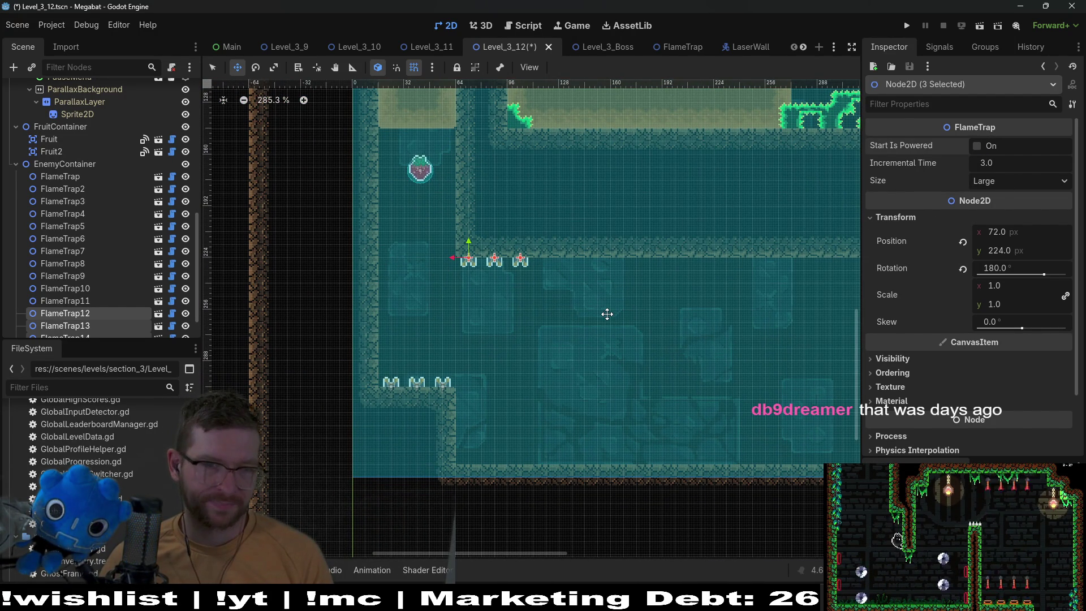
pyautogui.scroll(10, 76, 250)
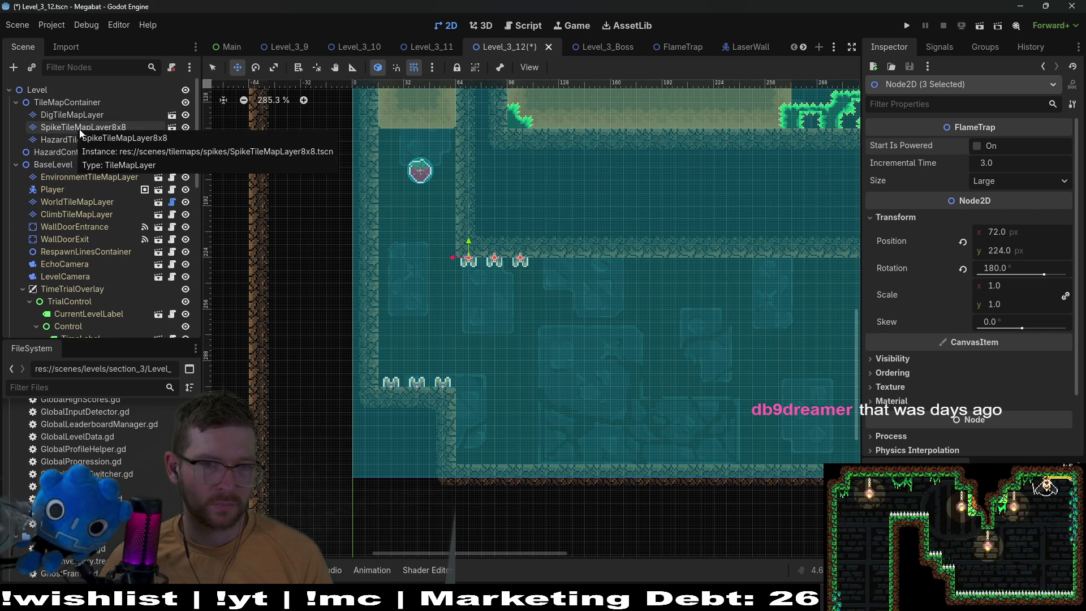
# - Fill the ledge above the copied traps with terrain on WorldTileMapLayer
pyautogui.click(79, 129)
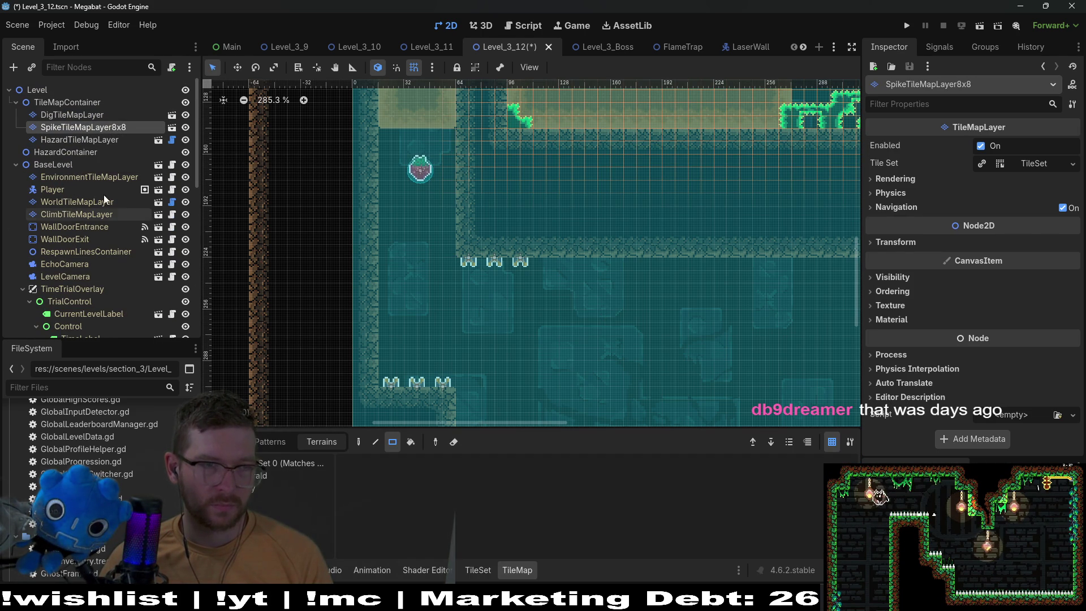
pyautogui.click(77, 215)
pyautogui.click(85, 202)
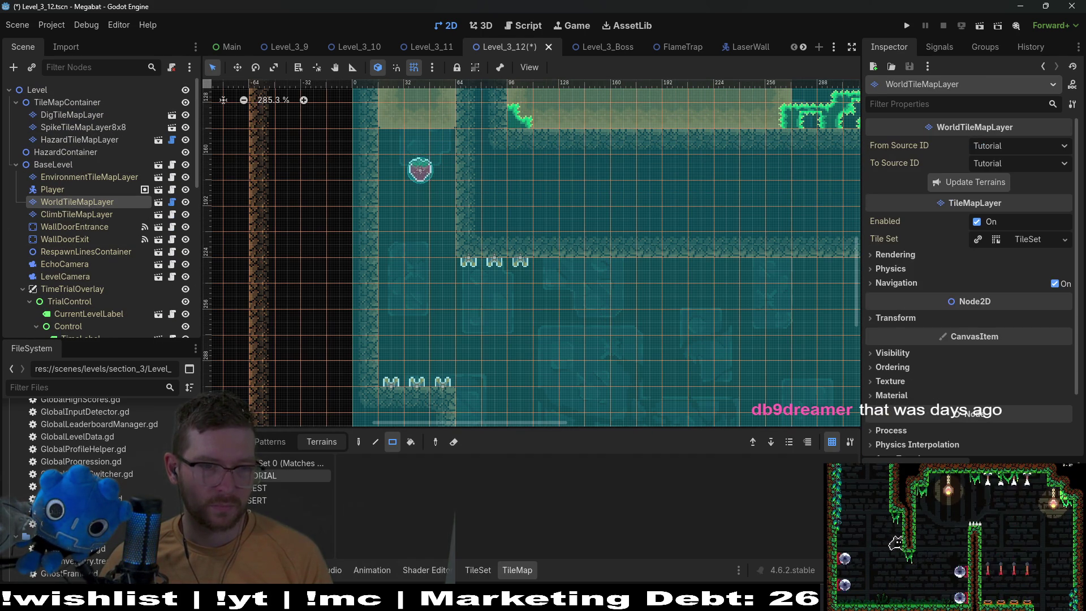
pyautogui.scroll(-3, 491, 388)
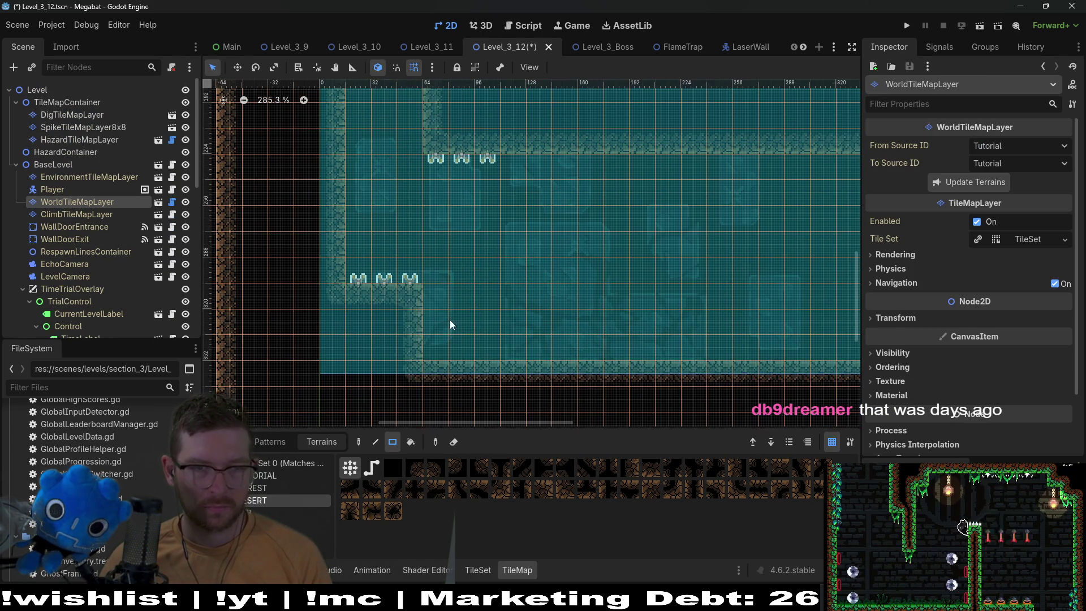
pyautogui.moveTo(484, 339)
pyautogui.mouseDown()
pyautogui.moveTo(828, 361)
pyautogui.moveTo(588, 338)
pyautogui.mouseUp()
pyautogui.scroll(-1, 593, 337)
pyautogui.scroll(-5, 592, 337)
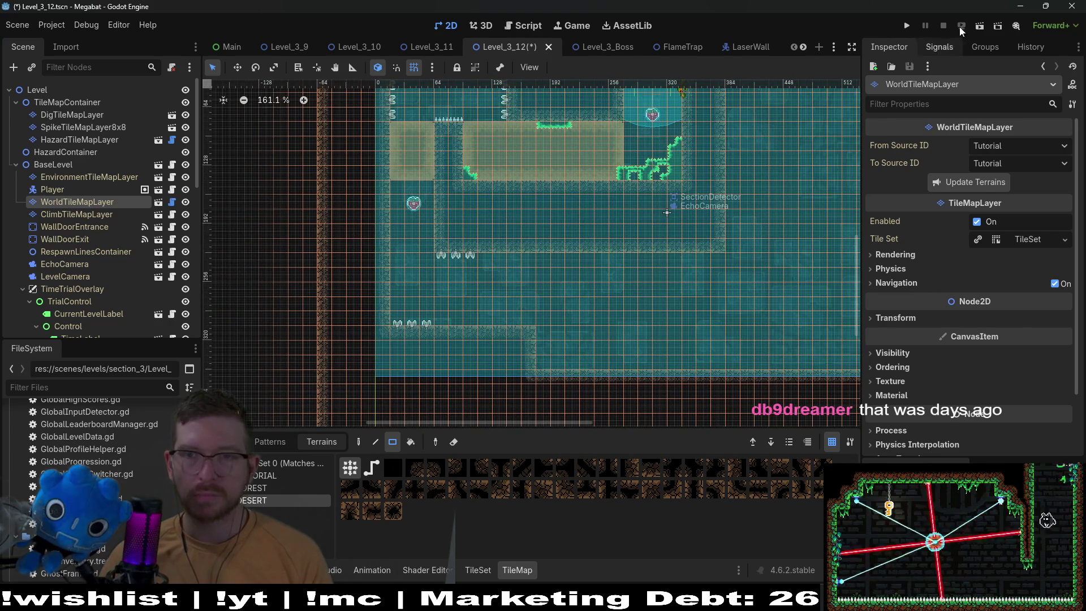
# - Save and run the level, burrowing the bat through the dirt blocks to the strawberry
pyautogui.click(980, 26)
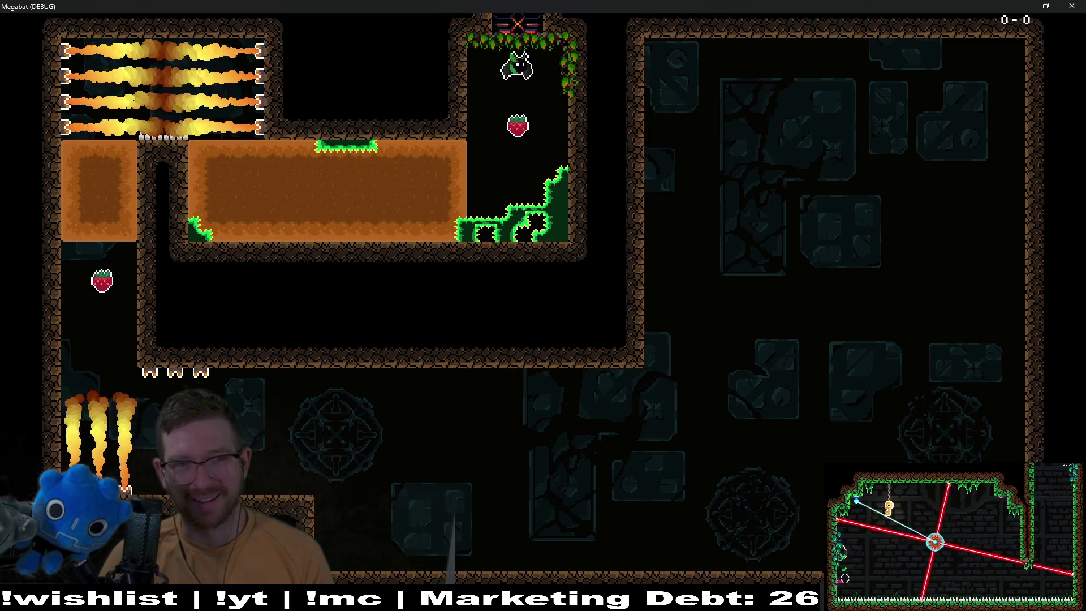
pyautogui.press('Left')
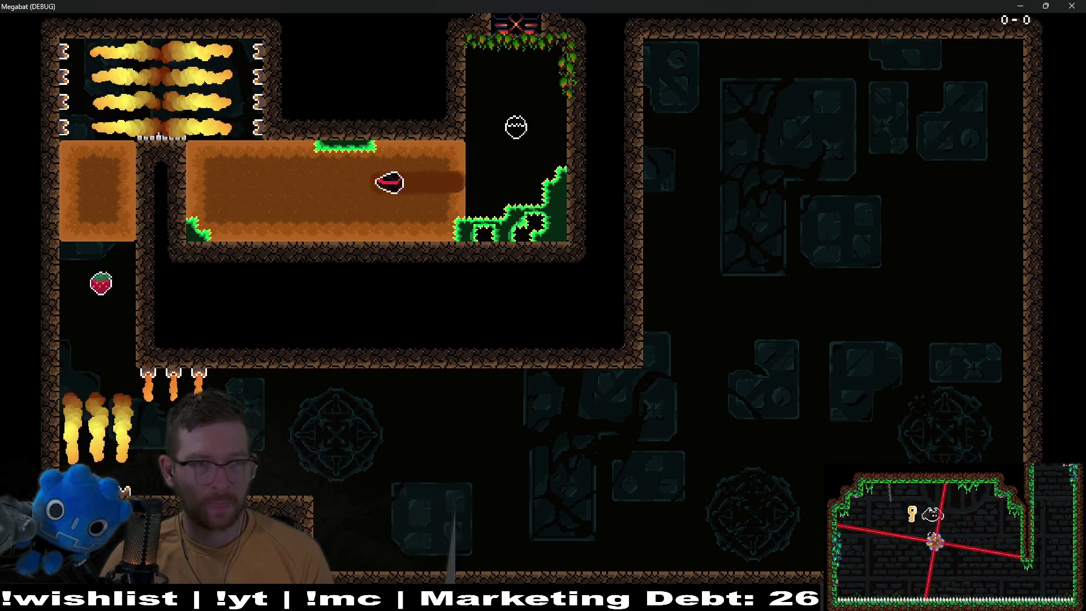
pyautogui.press('Left')
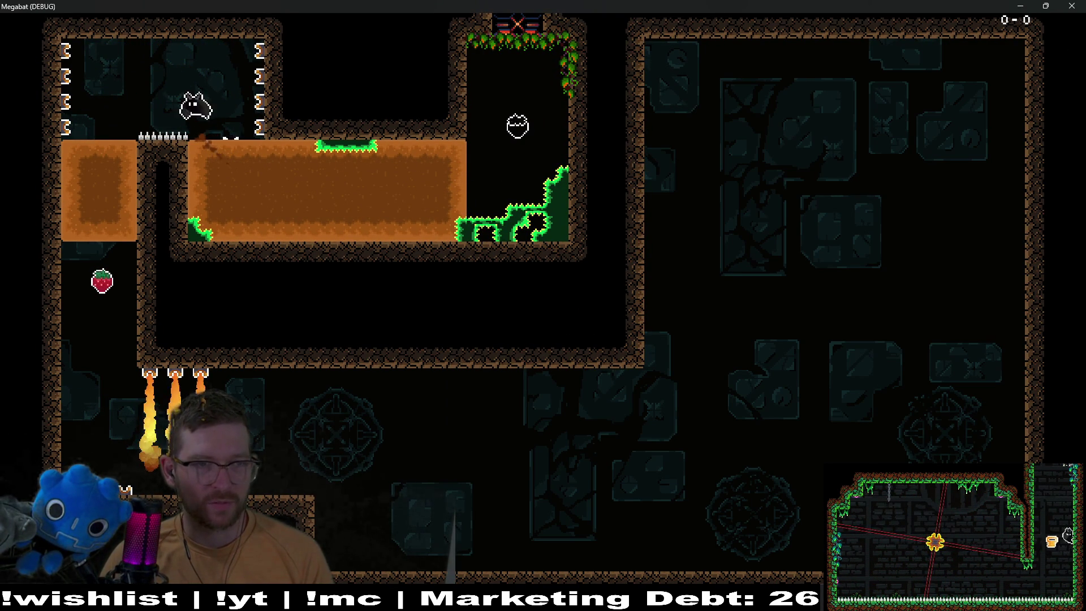
pyautogui.press('Down')
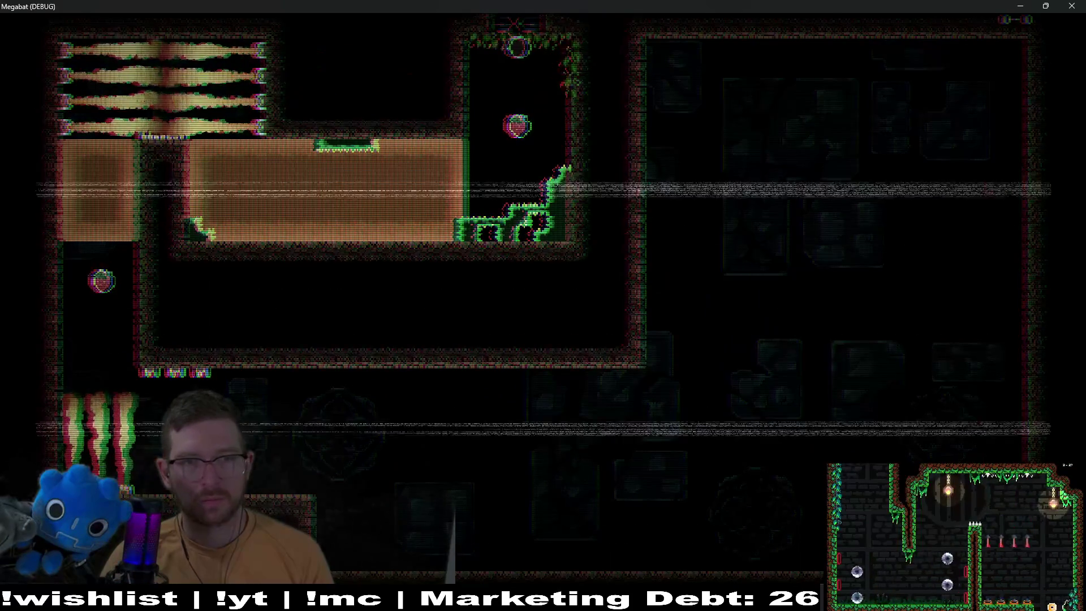
pyautogui.press('Down')
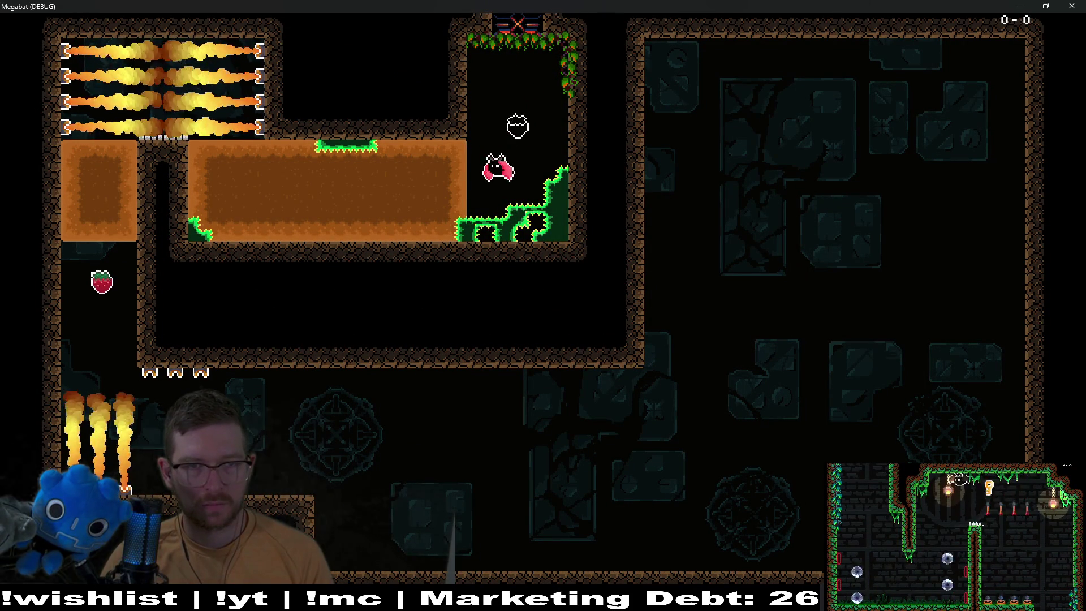
pyautogui.press('Left')
pyautogui.press('Up')
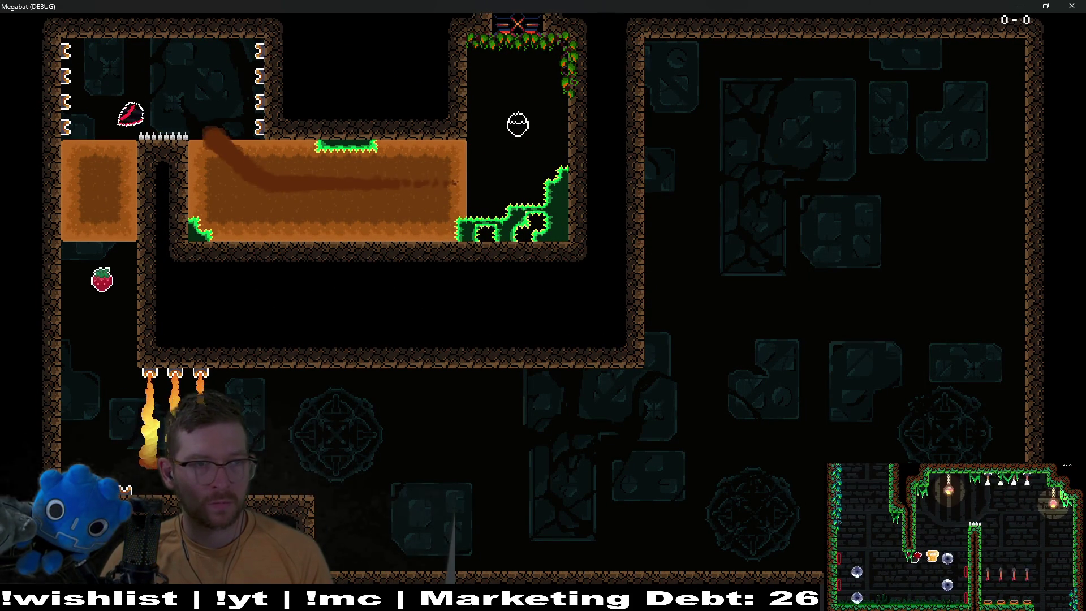
pyautogui.press('Down')
# - Fly the bat through the lower corridor past the flame jets, then close the game
pyautogui.press('space')
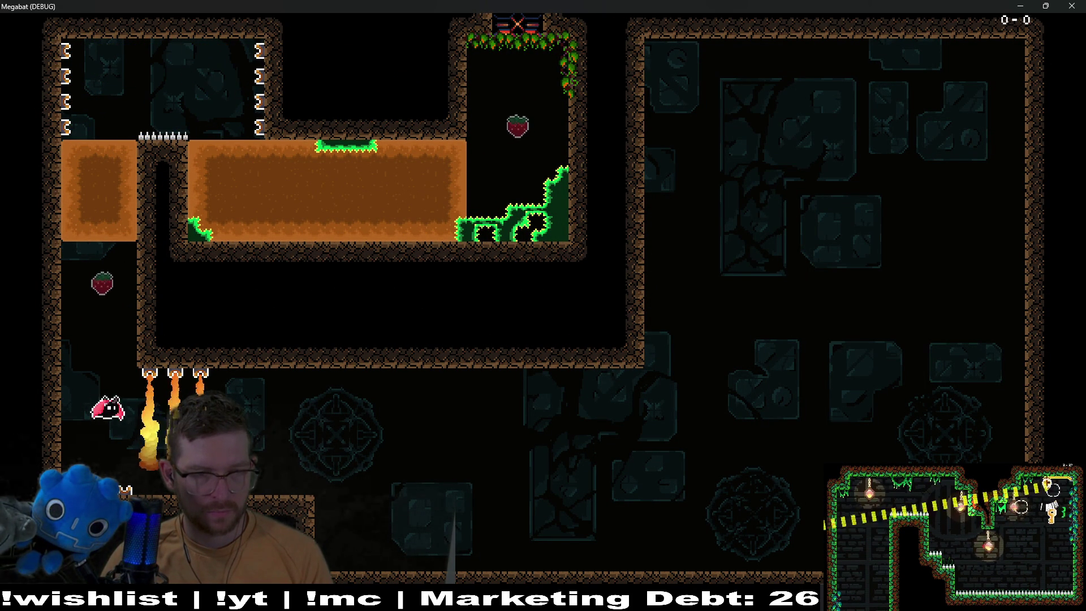
pyautogui.press('space')
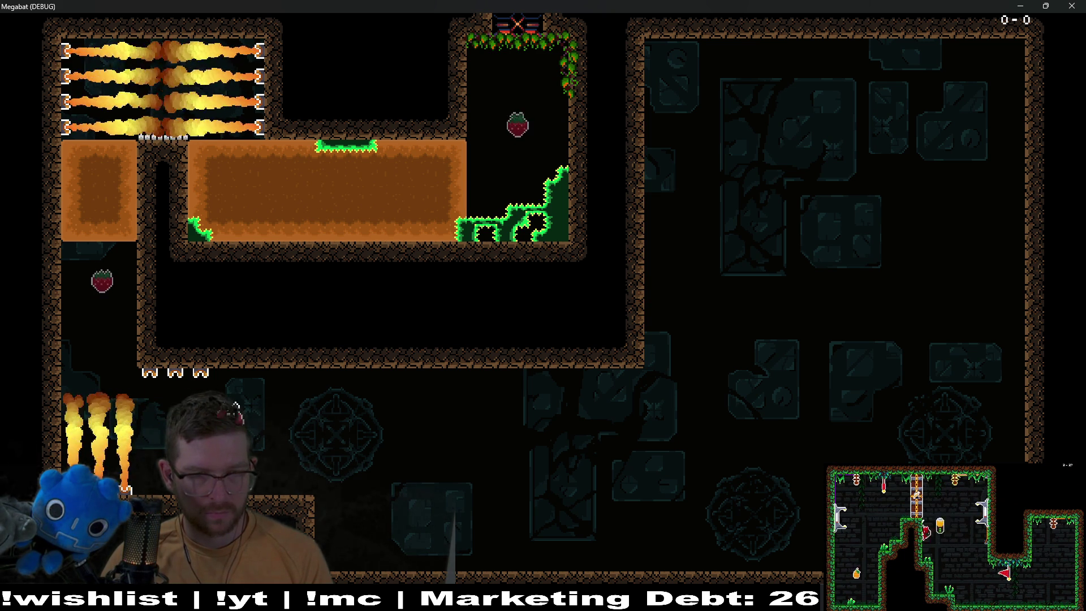
pyautogui.press('space')
pyautogui.press('Right')
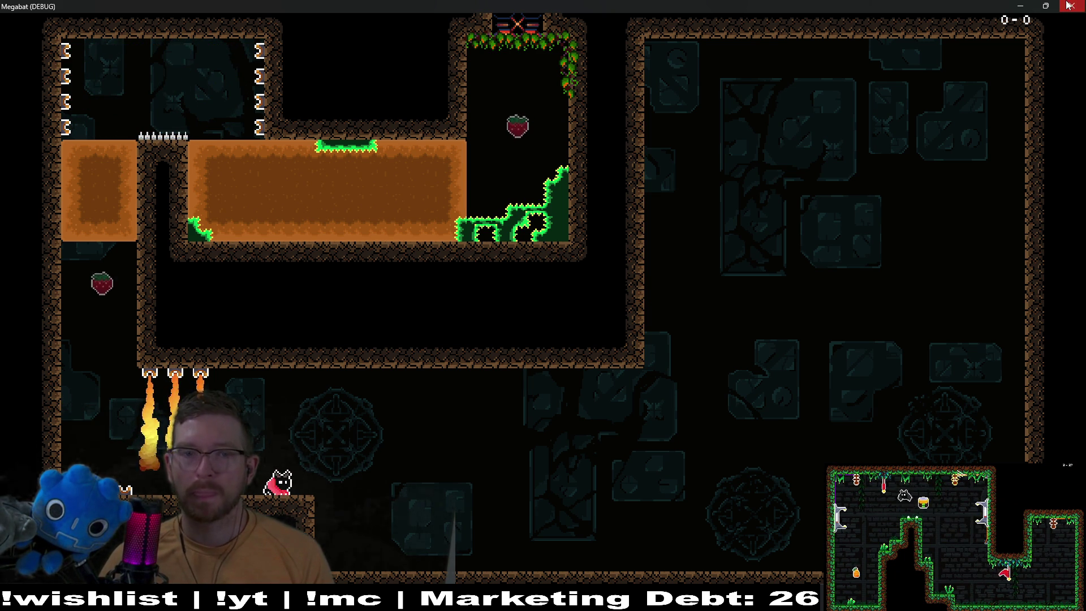
pyautogui.click(1069, 5)
# - Duplicate FlameTrap12–14 and drag the copies down toward the lower ledge
pyautogui.scroll(5, 471, 307)
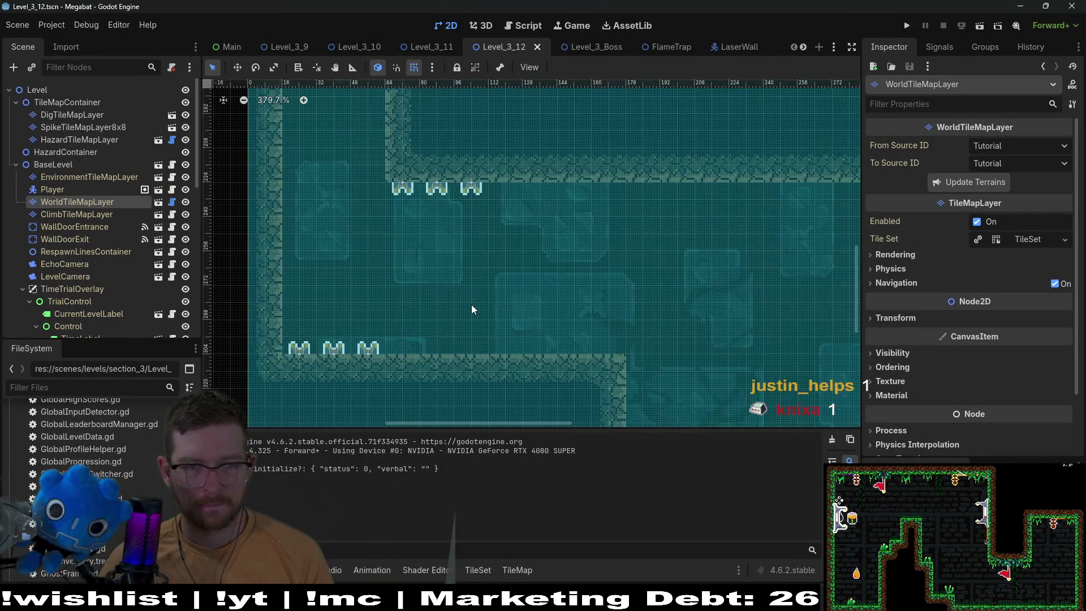
pyautogui.scroll(-15, 66, 151)
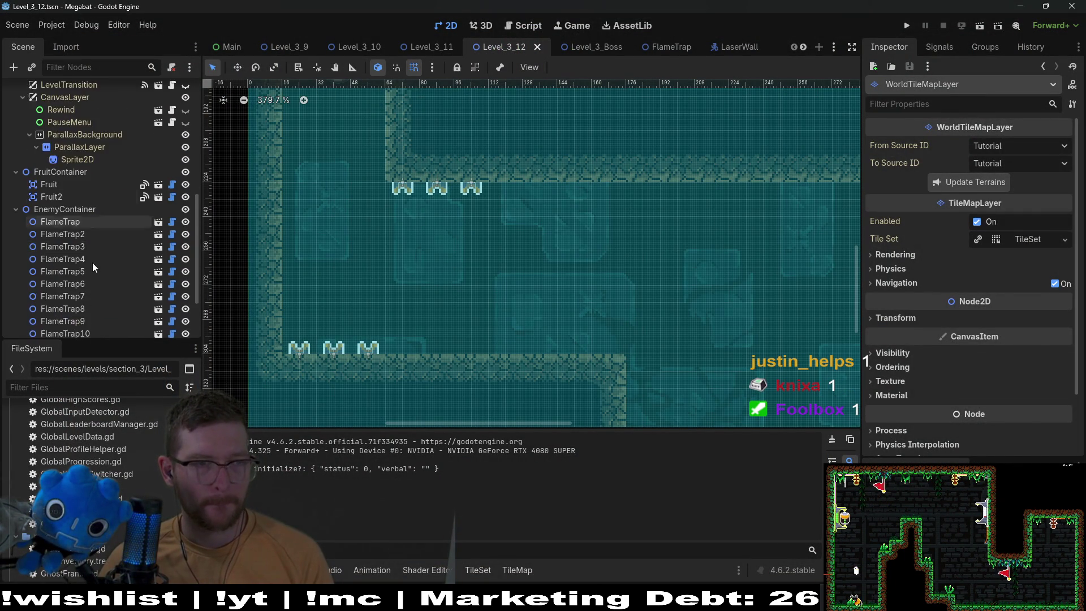
pyautogui.scroll(-3, 87, 288)
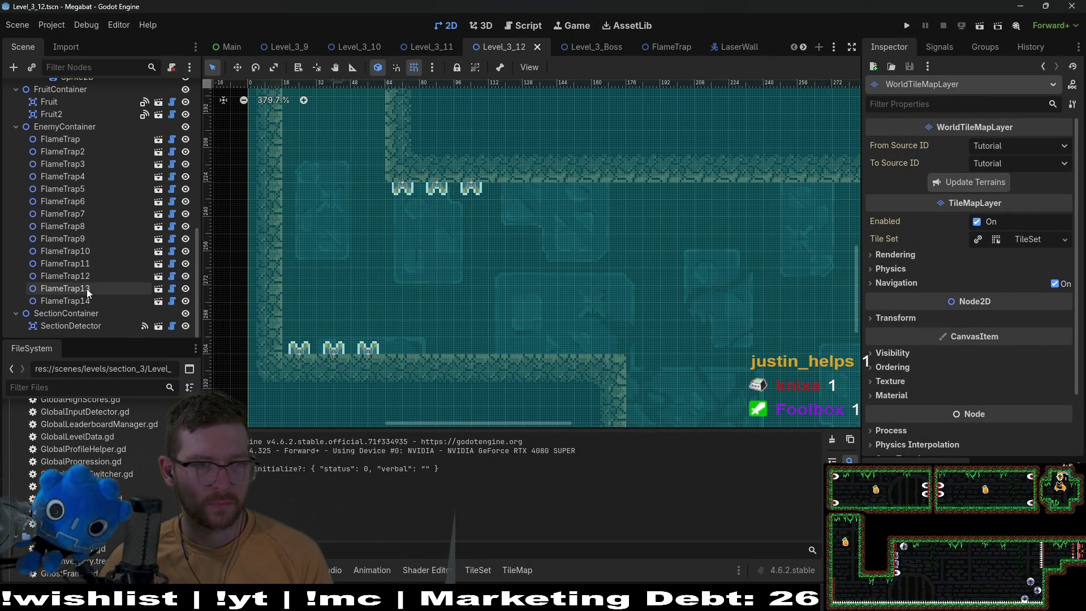
pyautogui.click(86, 301)
pyautogui.keyDown('shift'); pyautogui.click(85, 278); pyautogui.keyUp('shift')
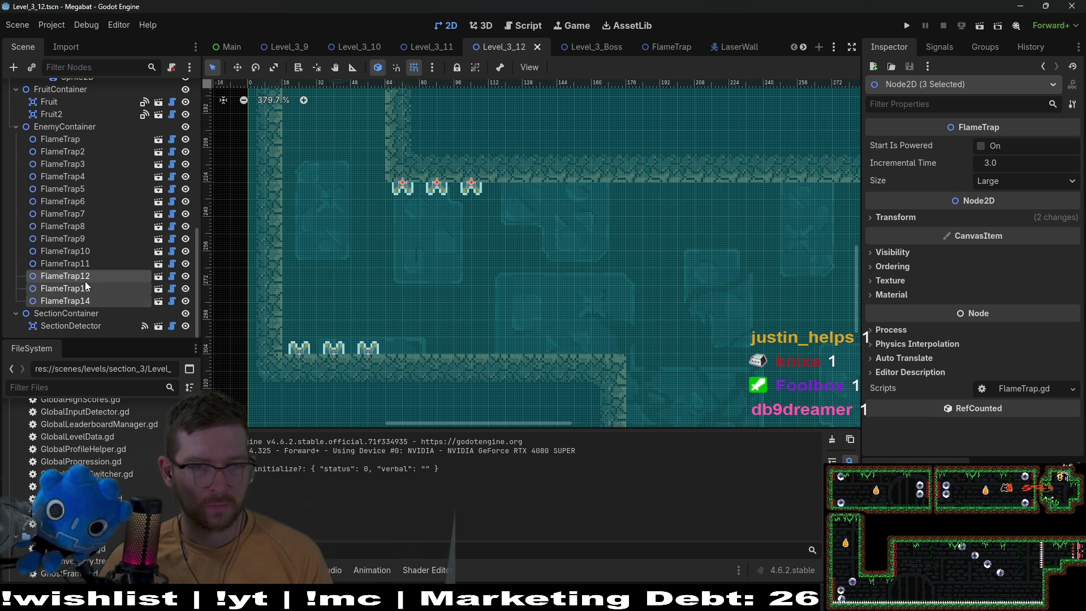
pyautogui.hotkey('ctrl', 'd')
pyautogui.press('w')
pyautogui.moveTo(467, 215); pyautogui.dragTo(576, 357)
# - Stand the copies upright at rotation 0 on the floor ledge, set to start powered
pyautogui.click(884, 217)
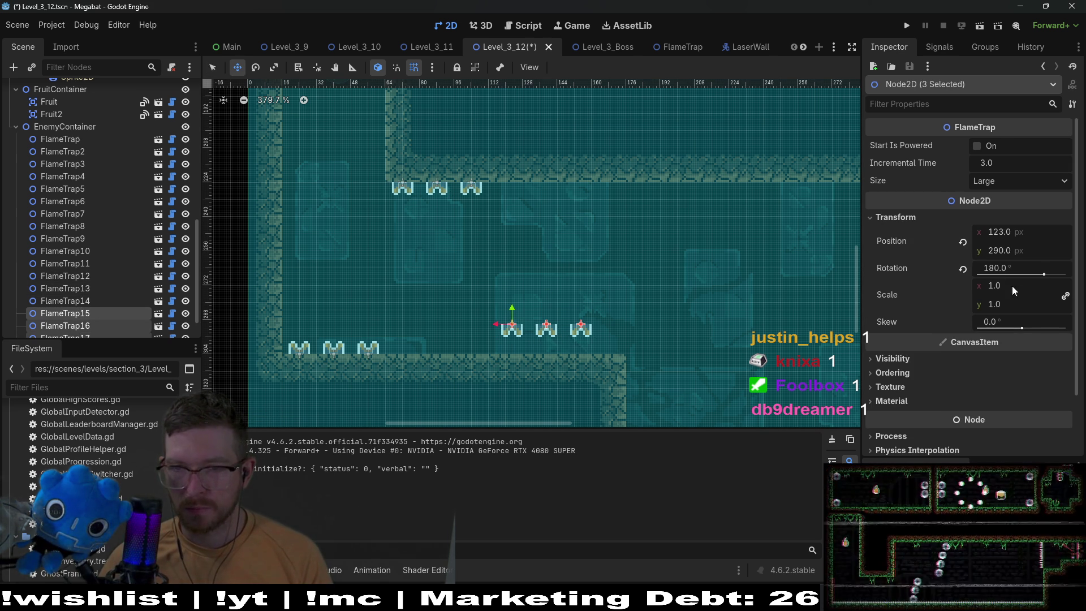
pyautogui.click(963, 270)
pyautogui.scroll(4, 502, 354)
pyautogui.moveTo(558, 328)
pyautogui.mouseDown()
pyautogui.moveTo(554, 368)
pyautogui.moveTo(576, 373)
pyautogui.mouseUp()
pyautogui.press('Left')
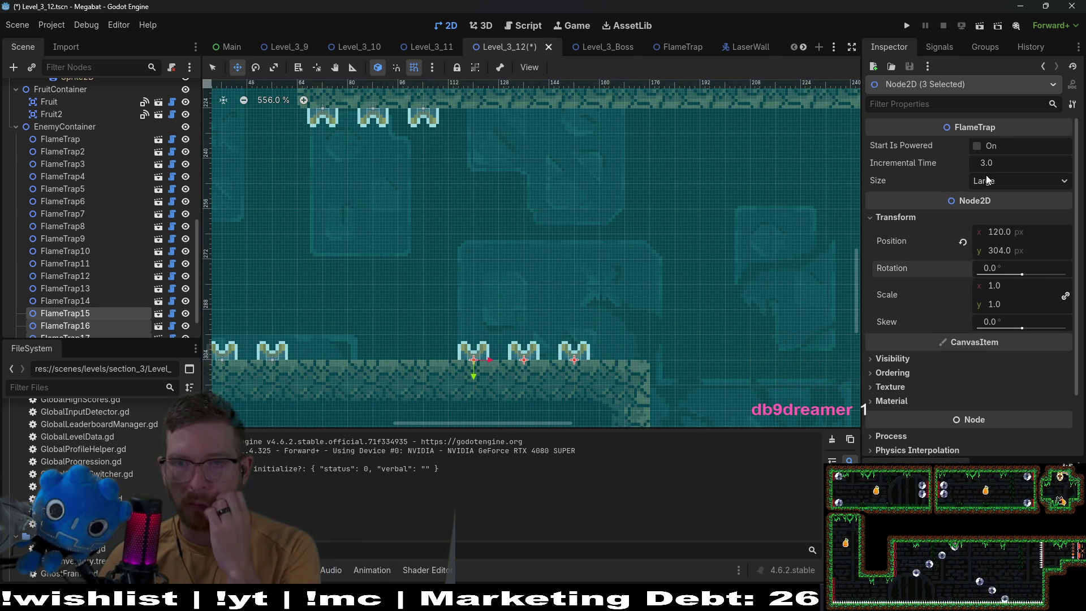
pyautogui.click(977, 145)
pyautogui.scroll(-4, 478, 278)
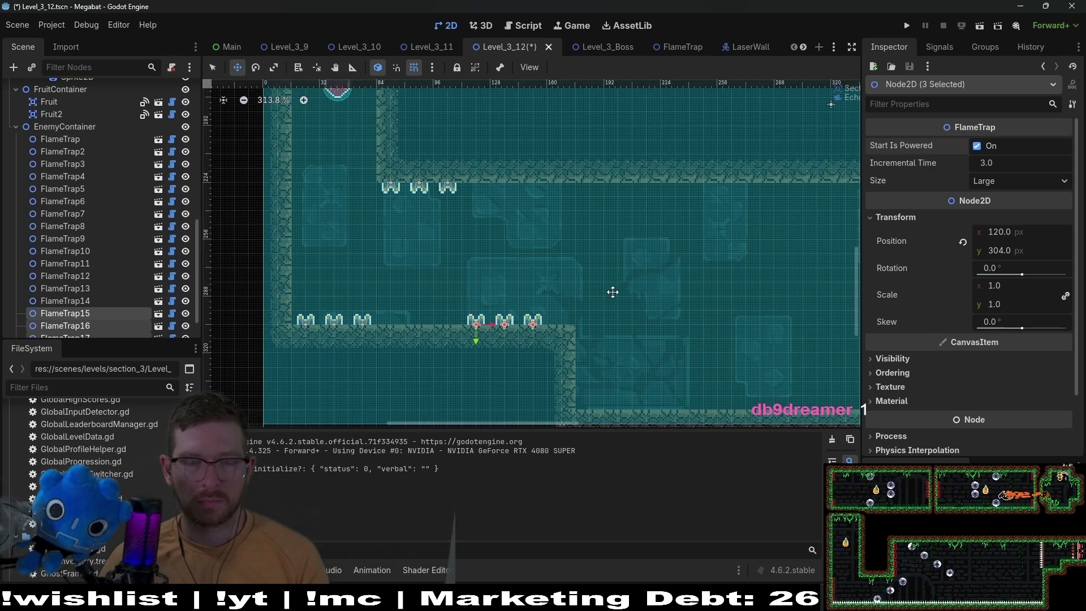
pyautogui.moveTo(612, 292); pyautogui.dragTo(535, 307)
pyautogui.scroll(-2, 96, 311)
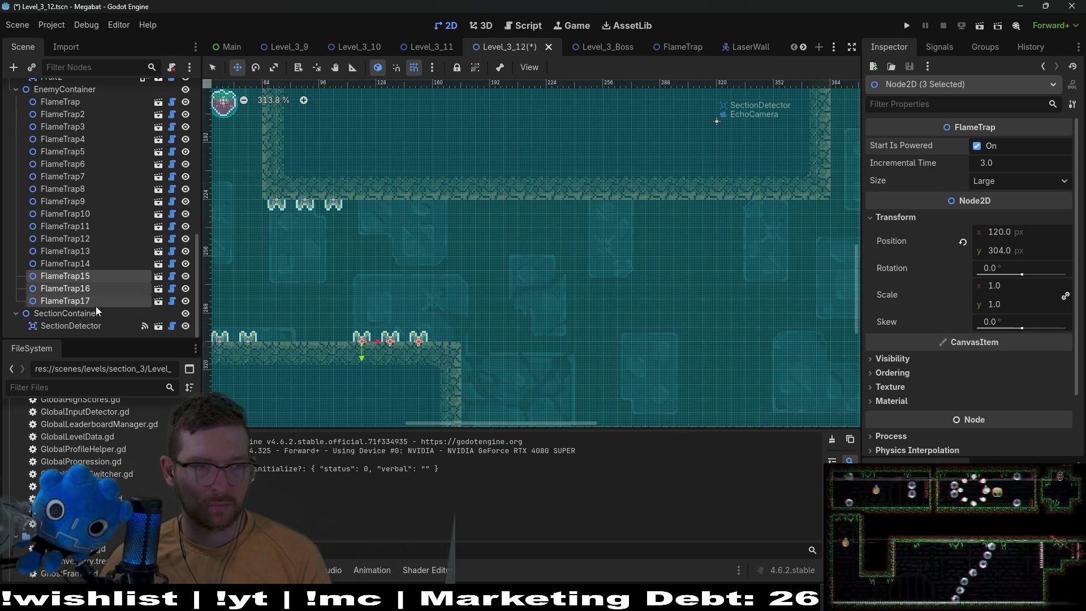
# - Duplicate the floor traps, rotate the copies to 180, and move them under the ceiling at 168, 224
pyautogui.hotkey('ctrl', 'd')
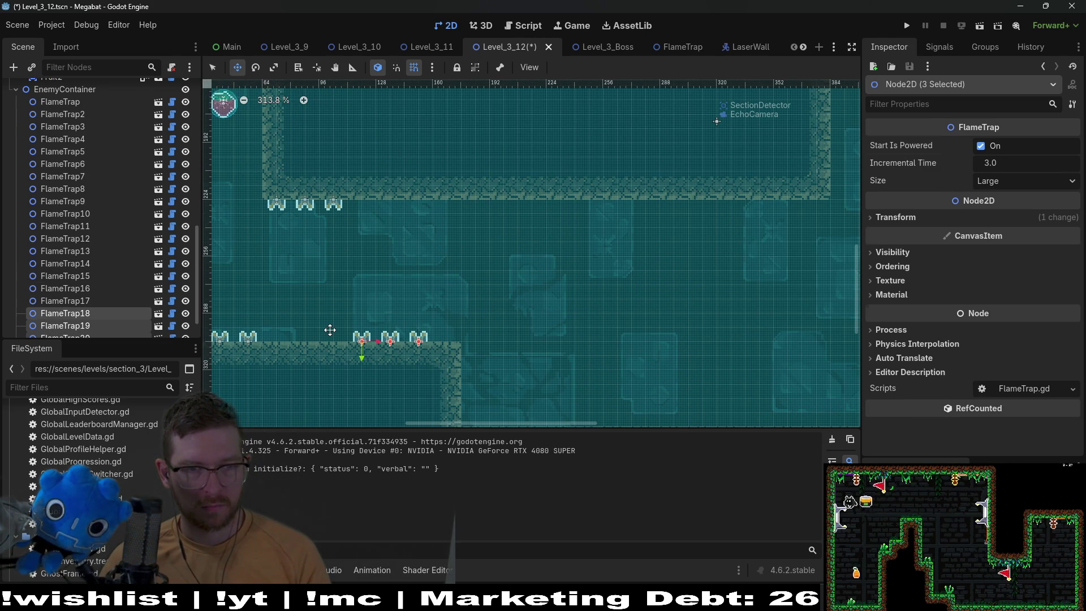
pyautogui.click(919, 218)
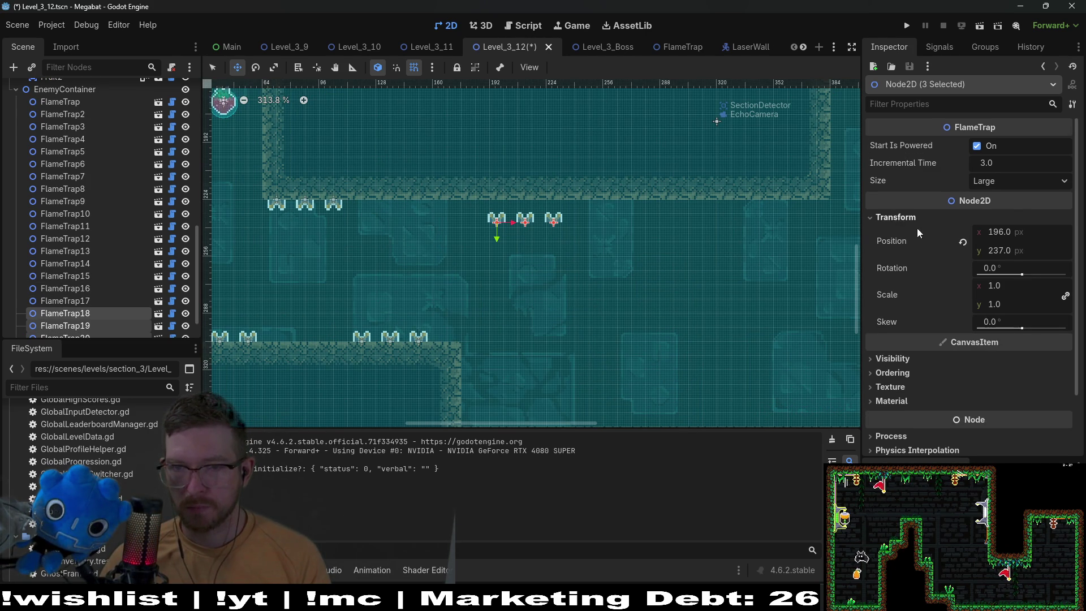
pyautogui.write('180')
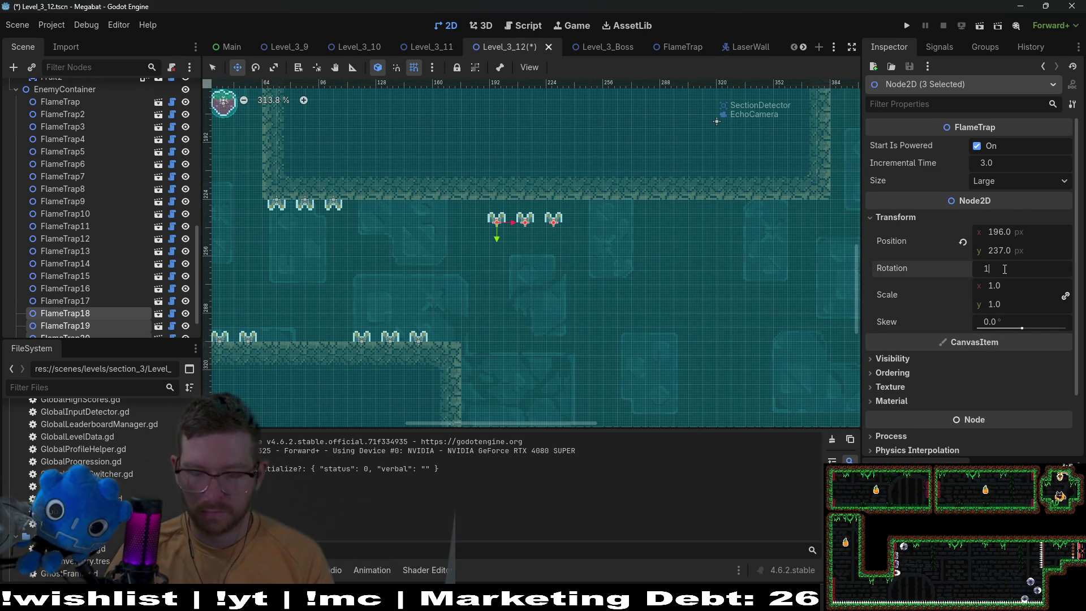
pyautogui.press('Return')
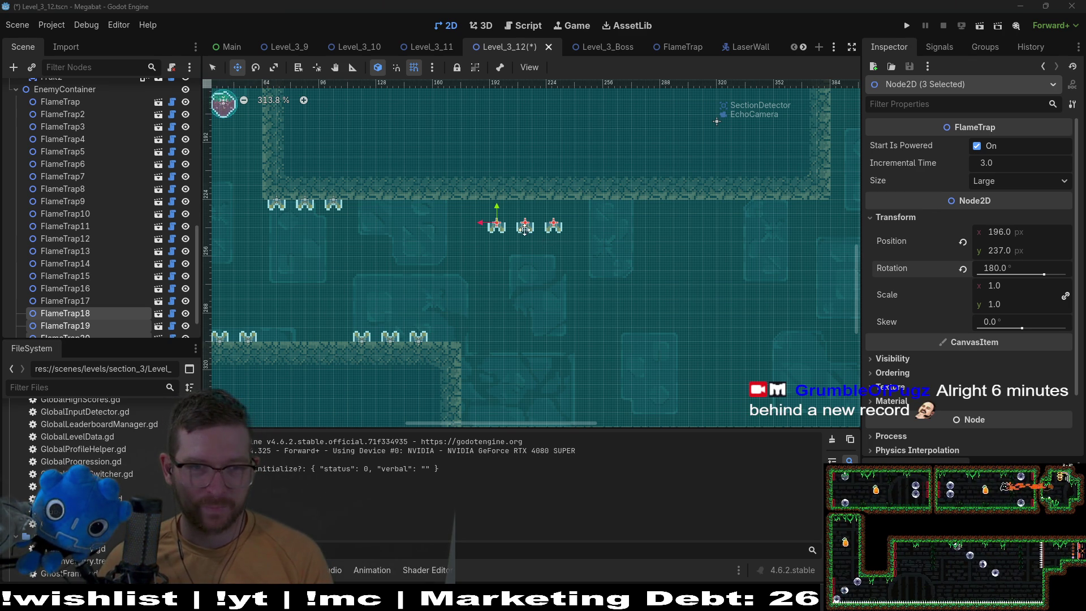
pyautogui.scroll(3, 535, 233)
pyautogui.moveTo(535, 234); pyautogui.dragTo(470, 202)
pyautogui.moveTo(422, 281); pyautogui.dragTo(575, 286)
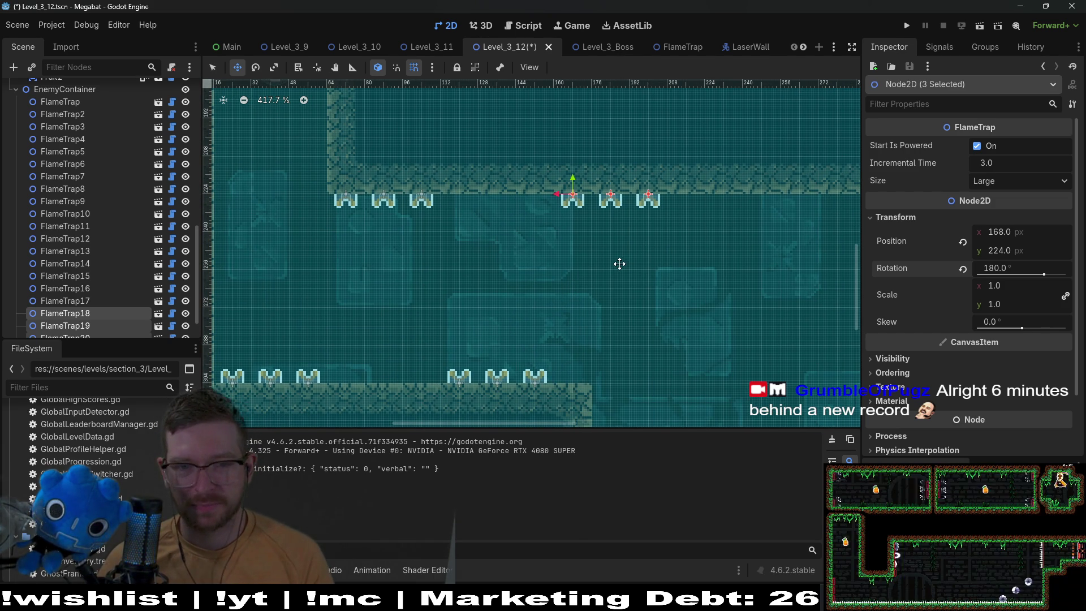
pyautogui.scroll(-5, 623, 274)
pyautogui.scroll(-4, 624, 275)
pyautogui.scroll(10, 109, 163)
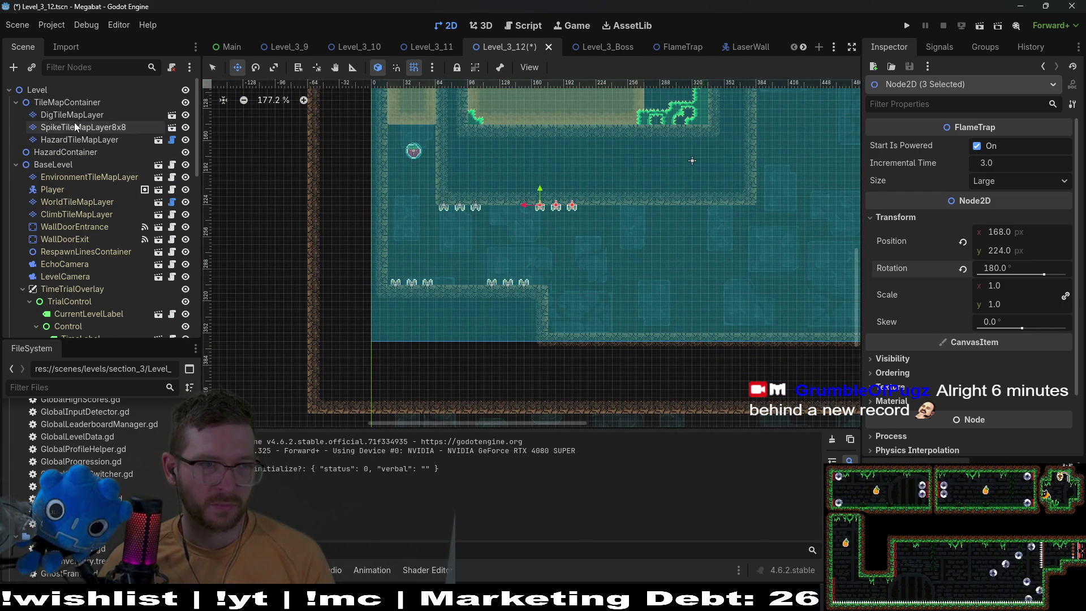
# - Paint a 7×3 DESERT block extending the lower floor ledge rightward, then save and run the scene
pyautogui.click(77, 203)
pyautogui.click(256, 503)
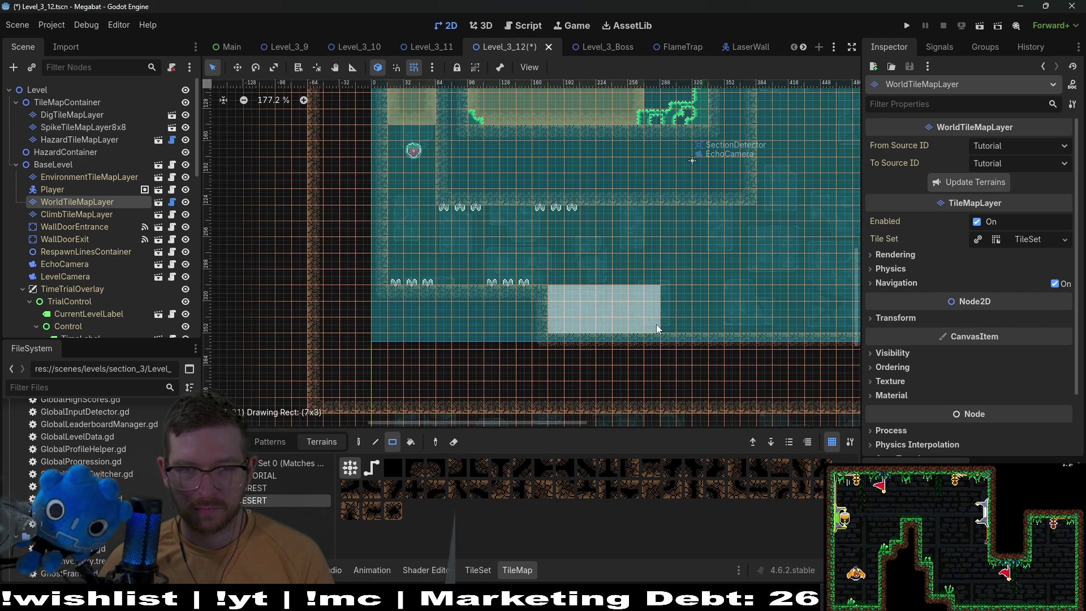
pyautogui.moveTo(657, 326); pyautogui.dragTo(656, 326)
pyautogui.scroll(3, 535, 237)
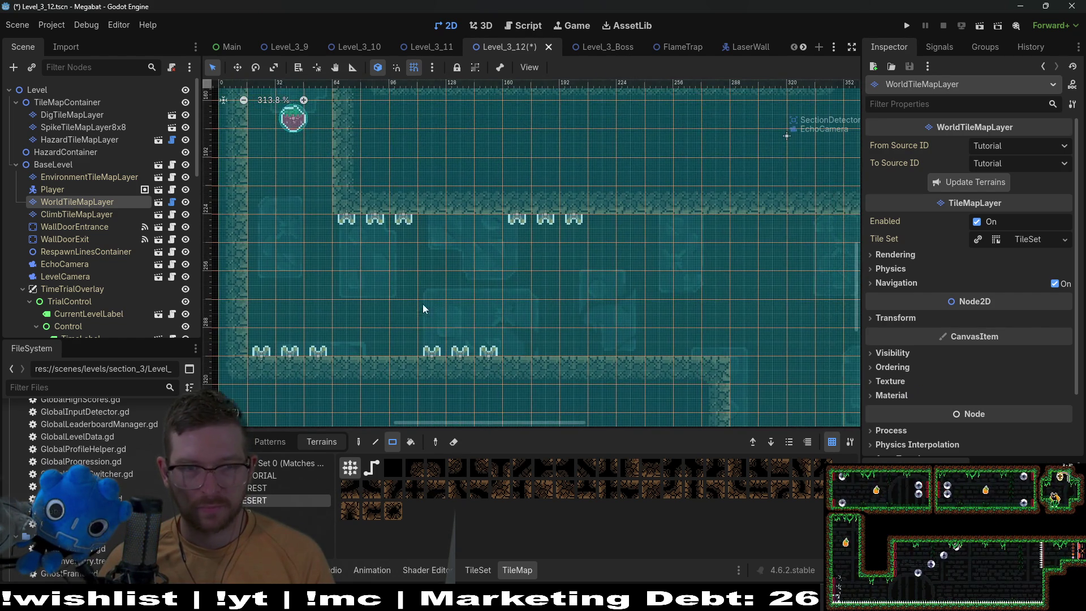
pyautogui.moveTo(425, 308); pyautogui.dragTo(508, 282)
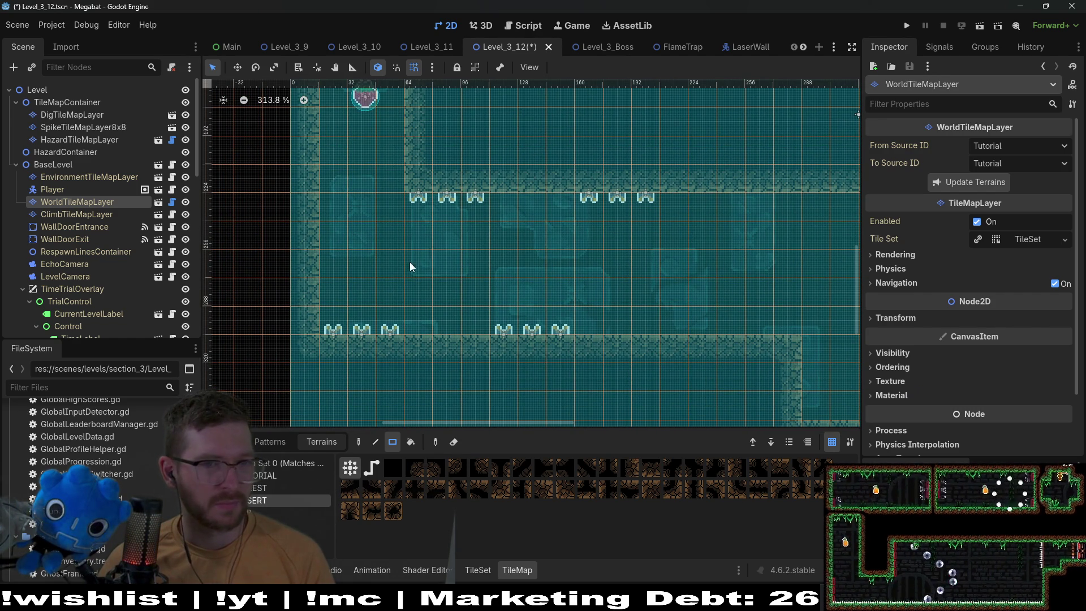
pyautogui.scroll(2, 408, 264)
pyautogui.hscroll(2, 408, 263)
pyautogui.scroll(-2, 531, 323)
pyautogui.hscroll(3, 521, 321)
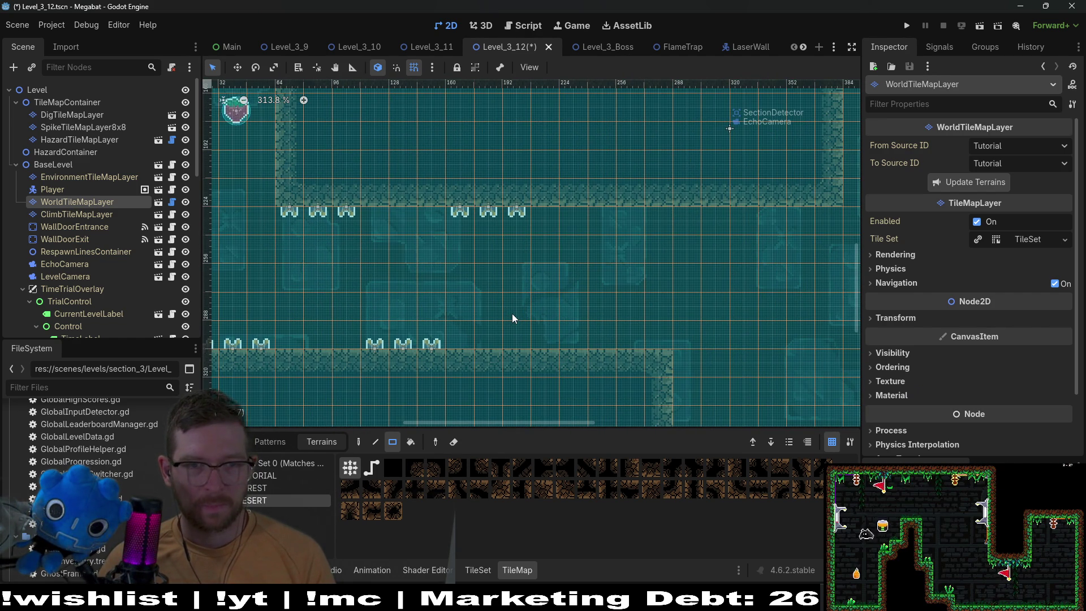
pyautogui.scroll(-4, 617, 345)
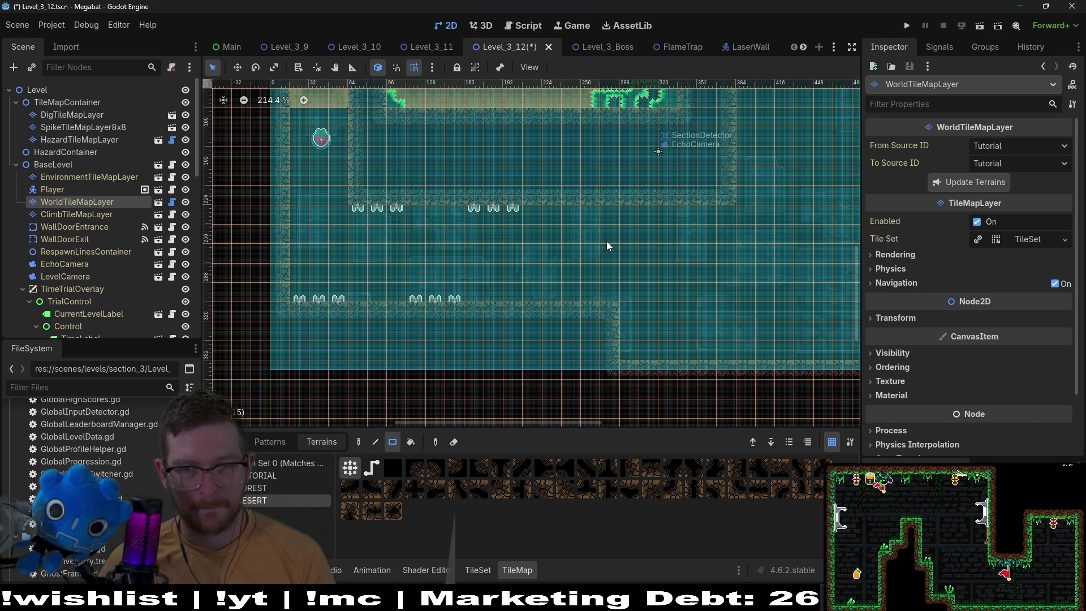
pyautogui.scroll(-2, 672, 239)
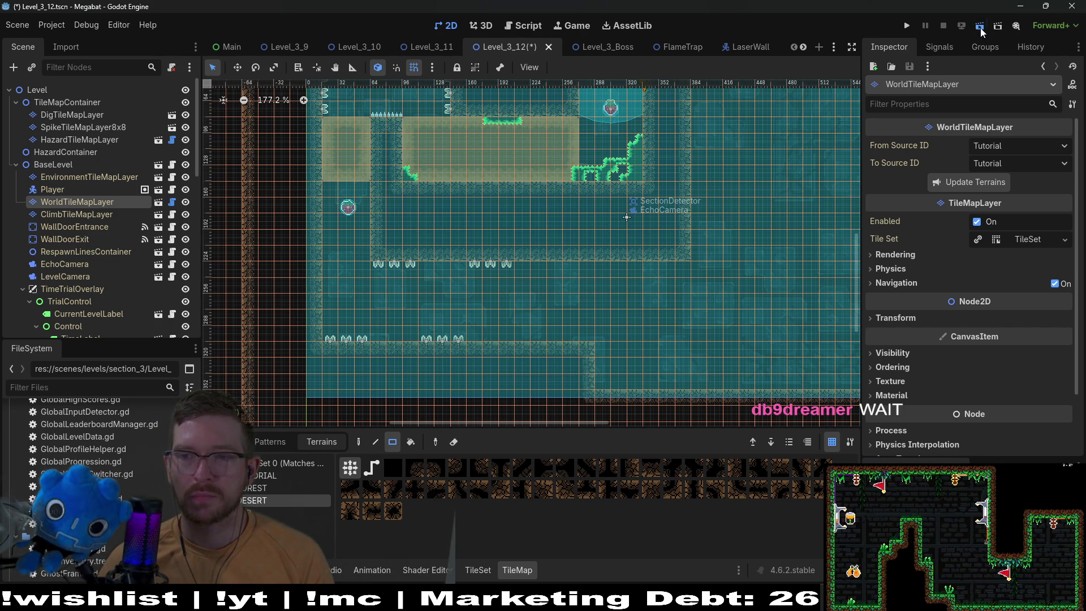
pyautogui.click(980, 26)
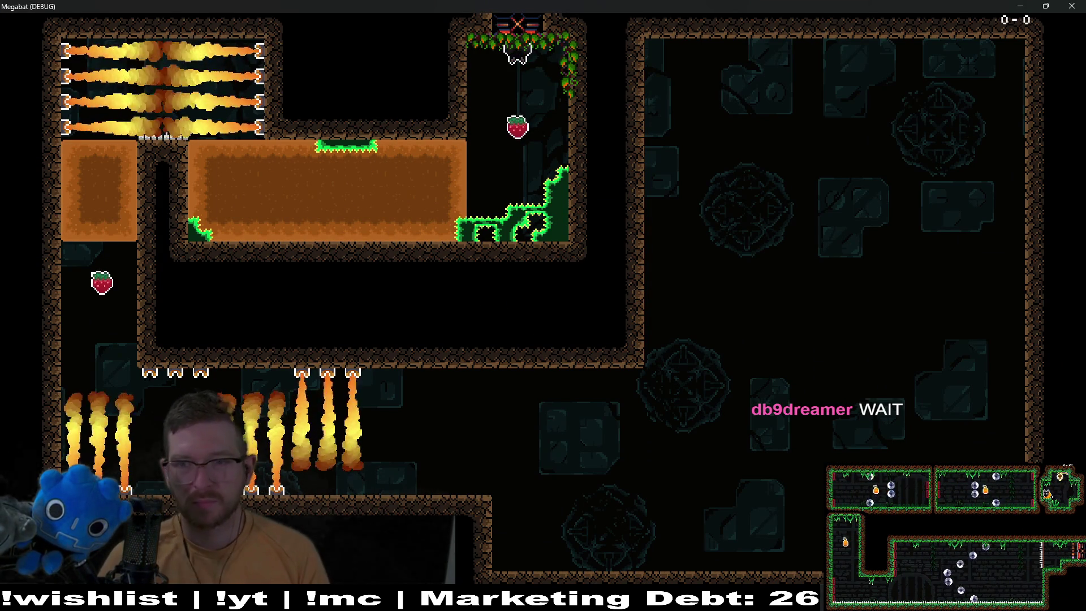
# - Fly the bat from spawn, tunnelling through the dirt block to collect the strawberries
pyautogui.press('space')
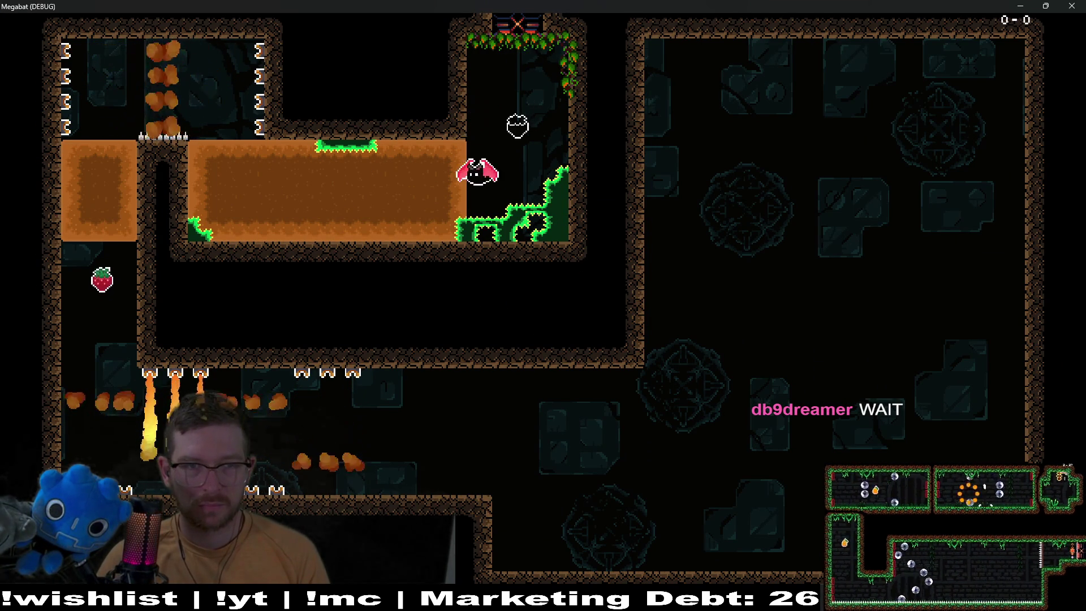
pyautogui.press('Left')
pyautogui.press('Up')
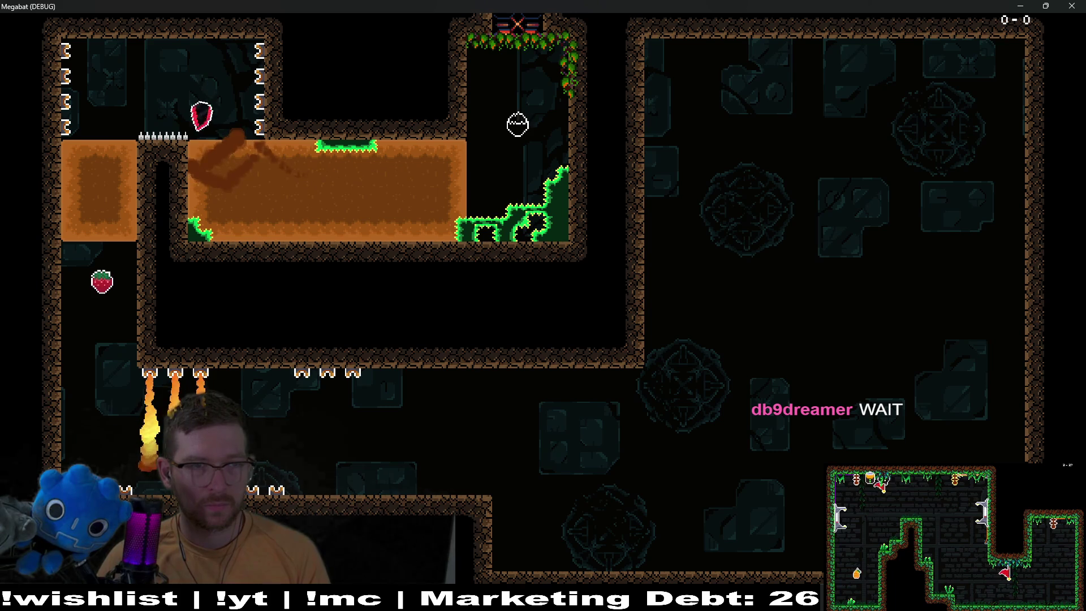
pyautogui.press('Down')
pyautogui.press('Right')
pyautogui.press('Up')
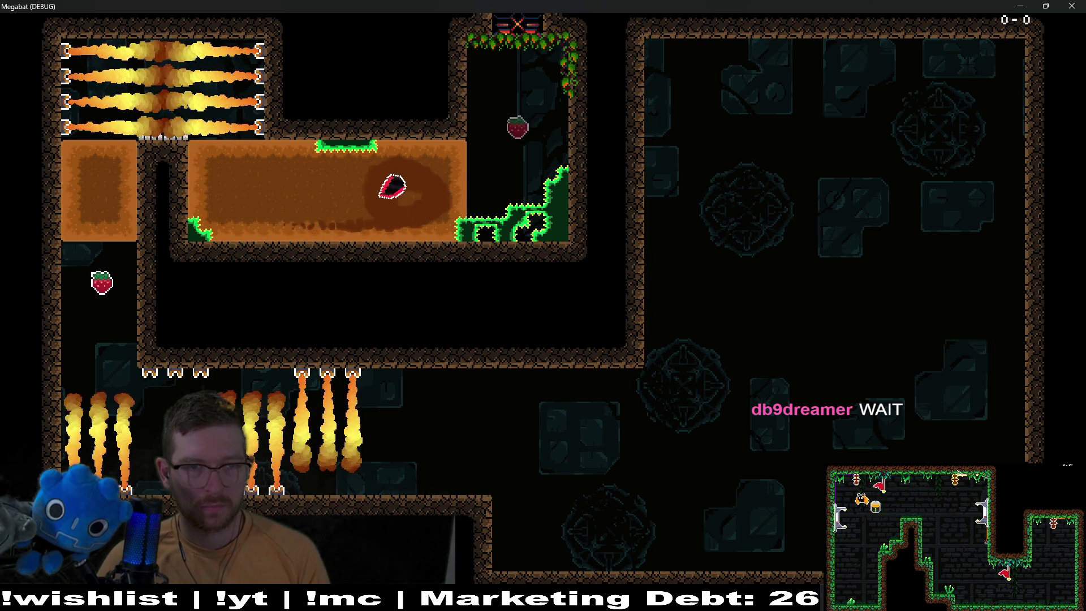
pyautogui.press('Left')
pyautogui.press('Up')
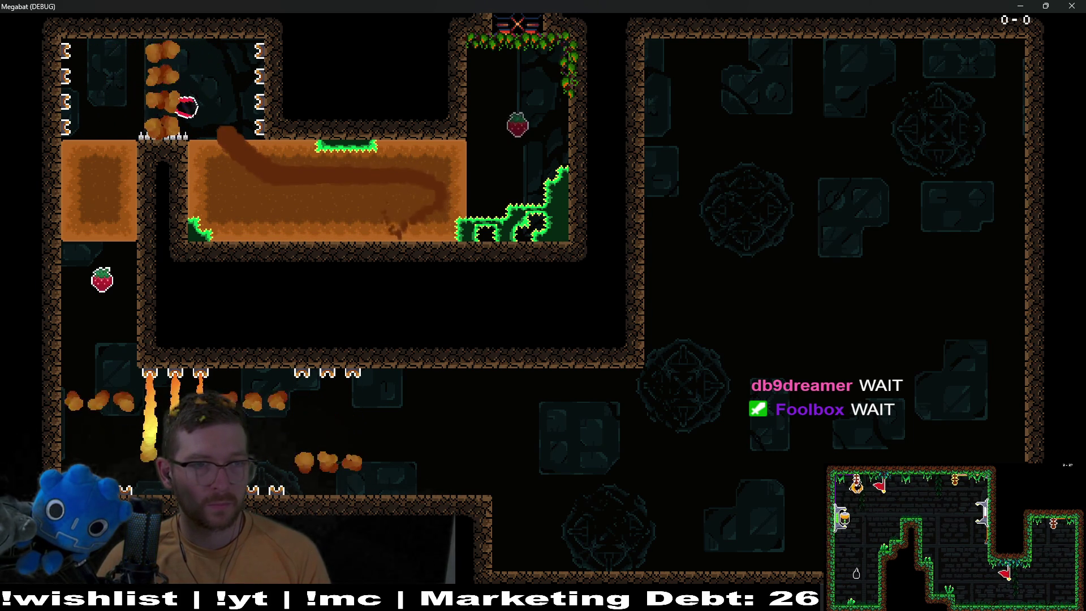
pyautogui.press('Left')
pyautogui.press('Down')
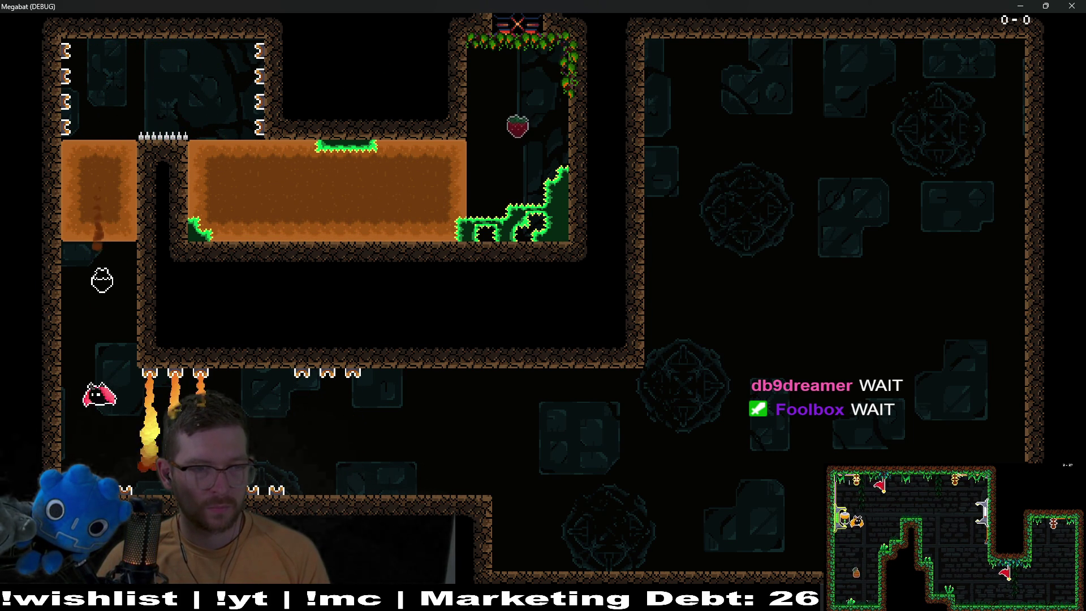
# - Fly the bat into the flame-trap corridor, then close the game with F8
pyautogui.press('Right')
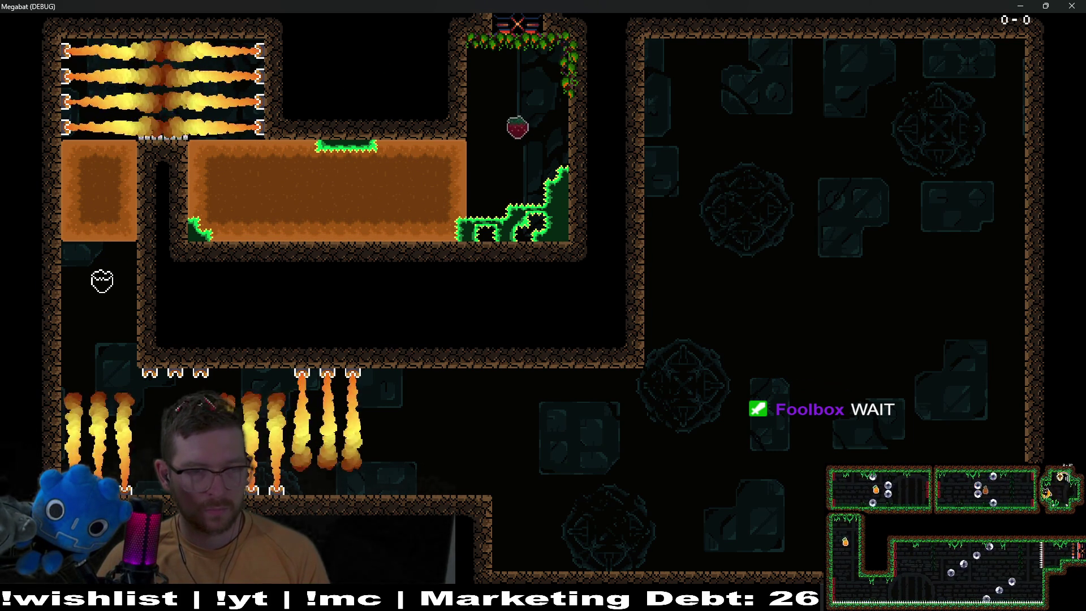
pyautogui.press('Down')
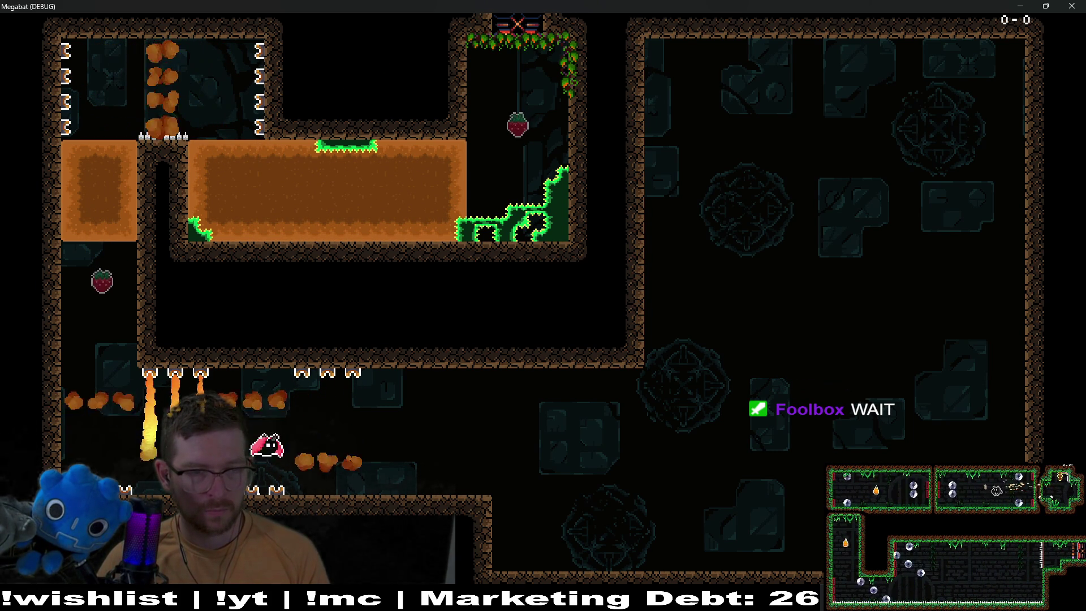
pyautogui.press('Up')
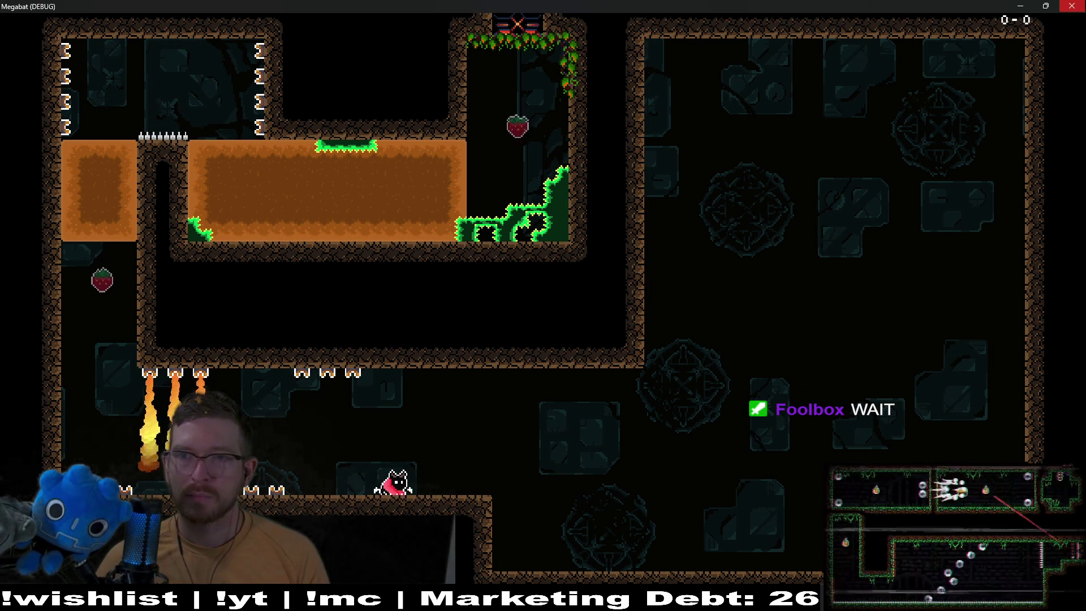
pyautogui.press('F8')
# - Turn off Start Is Powered on FlameTrap18, FlameTrap19 and FlameTrap20, then save the scene
pyautogui.scroll(-10, 123, 246)
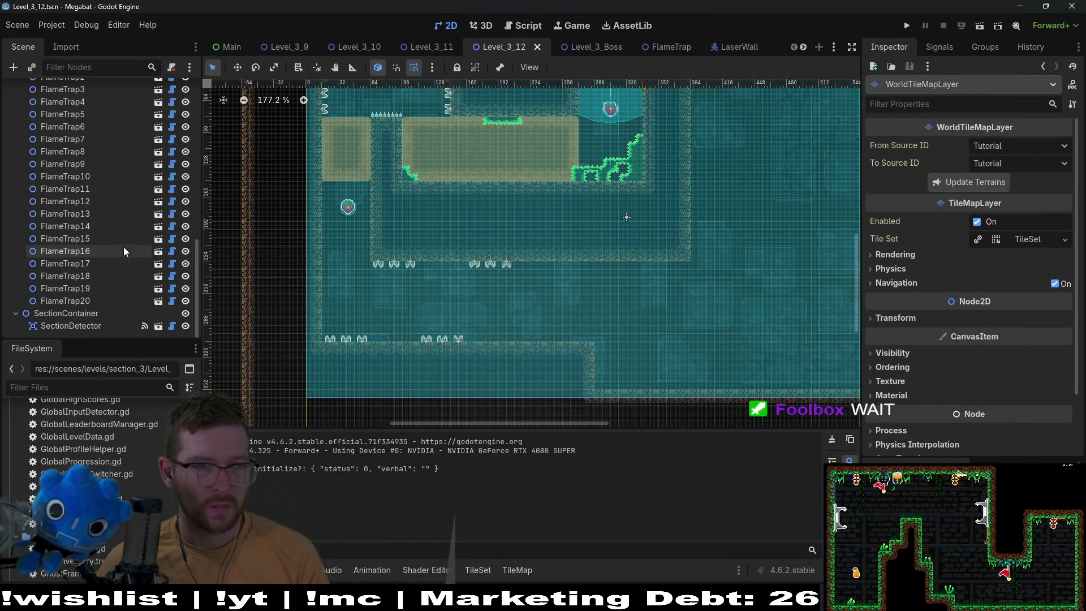
pyautogui.click(75, 300)
pyautogui.keyDown('shift'); pyautogui.click(100, 276); pyautogui.keyUp('shift')
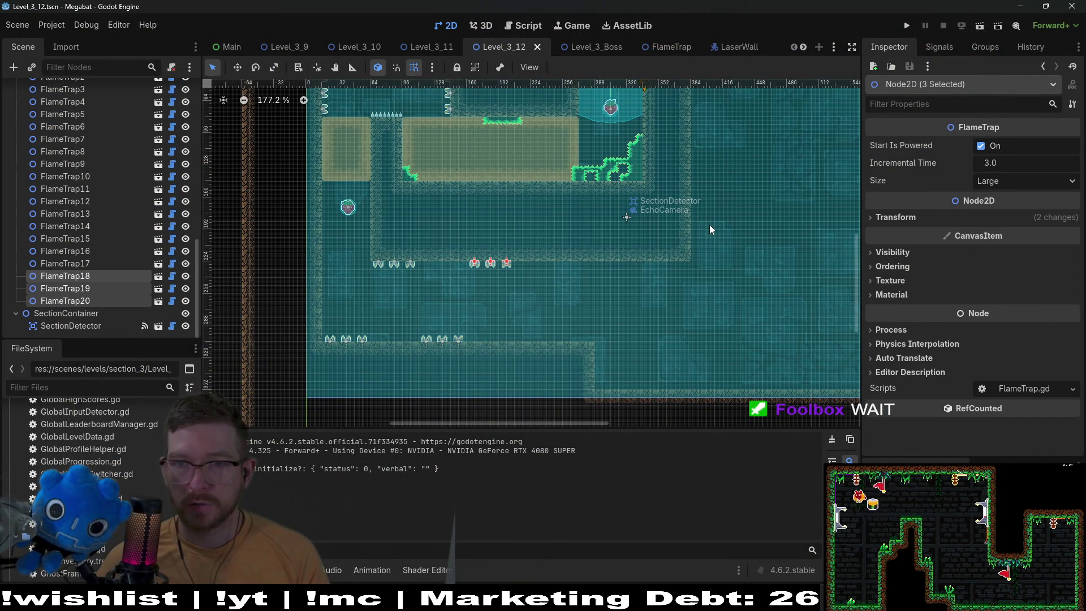
pyautogui.click(982, 147)
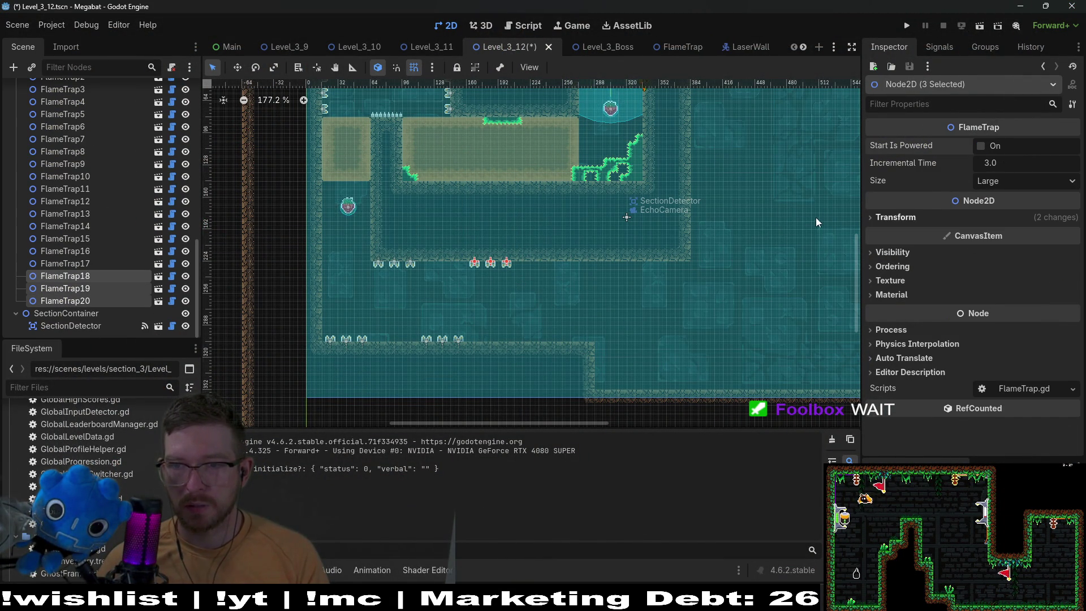
pyautogui.hotkey('ctrl', 's')
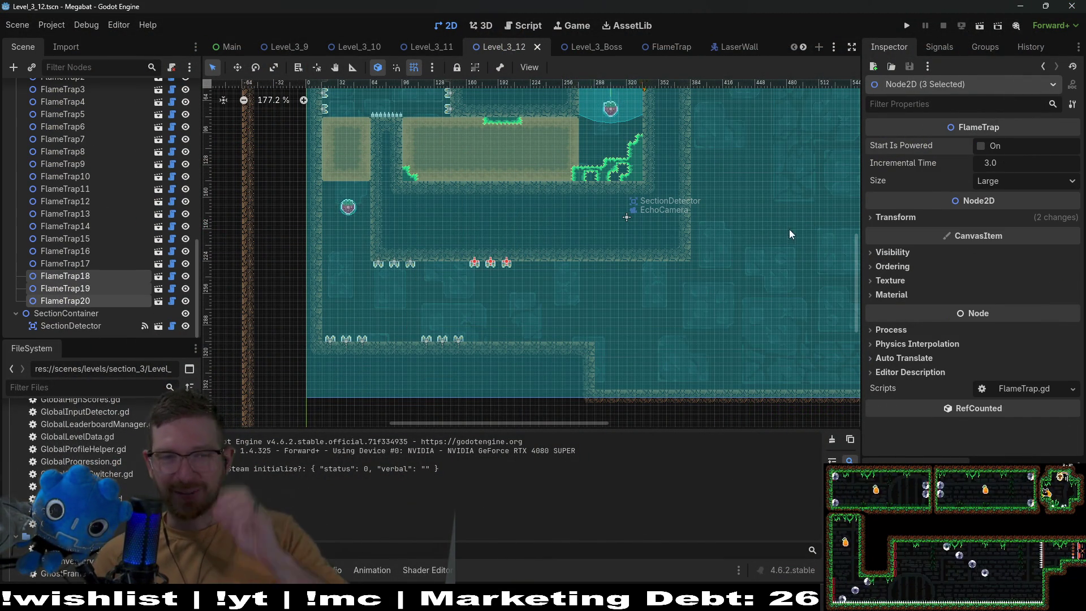
# - Run the level, fly the bat past the egg checkpoint into the bottom corridor, then close it
pyautogui.click(979, 26)
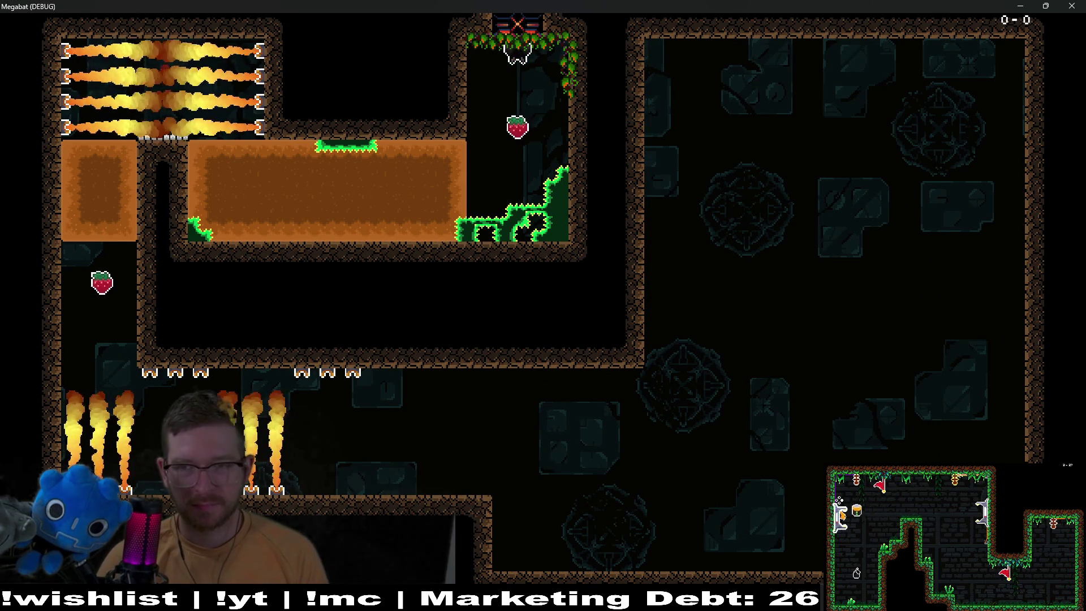
pyautogui.press('space')
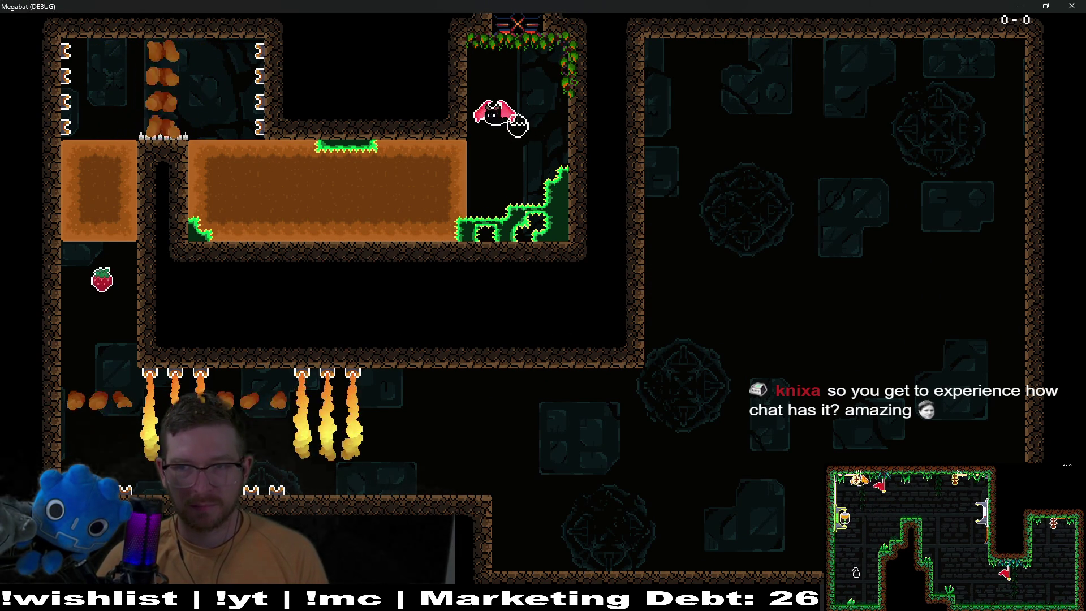
pyautogui.press('Left')
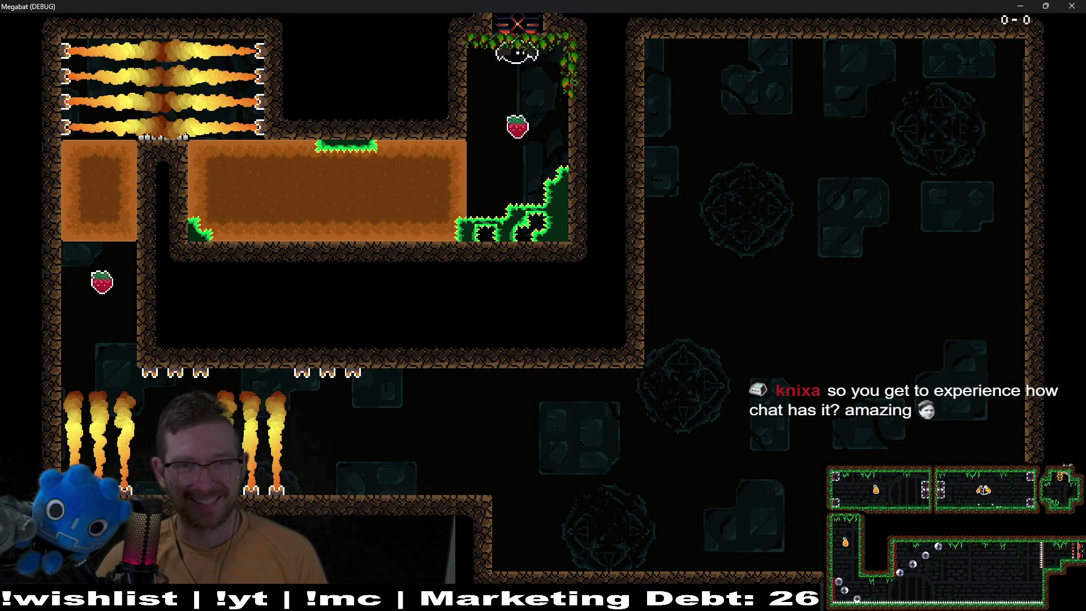
pyautogui.press('Left')
pyautogui.press('Left')
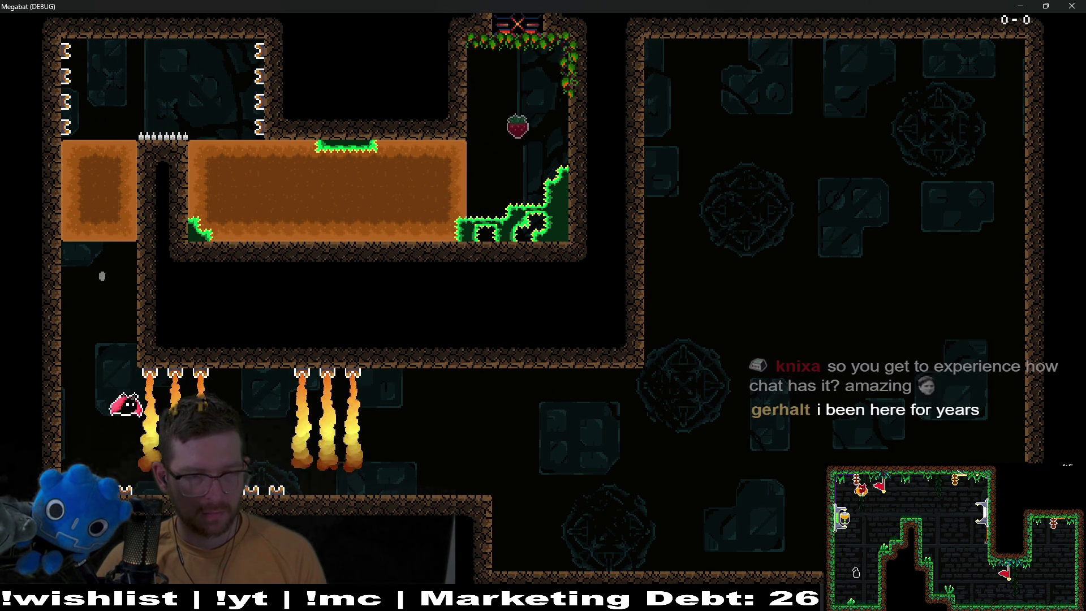
pyautogui.press('Up')
pyautogui.press('Down')
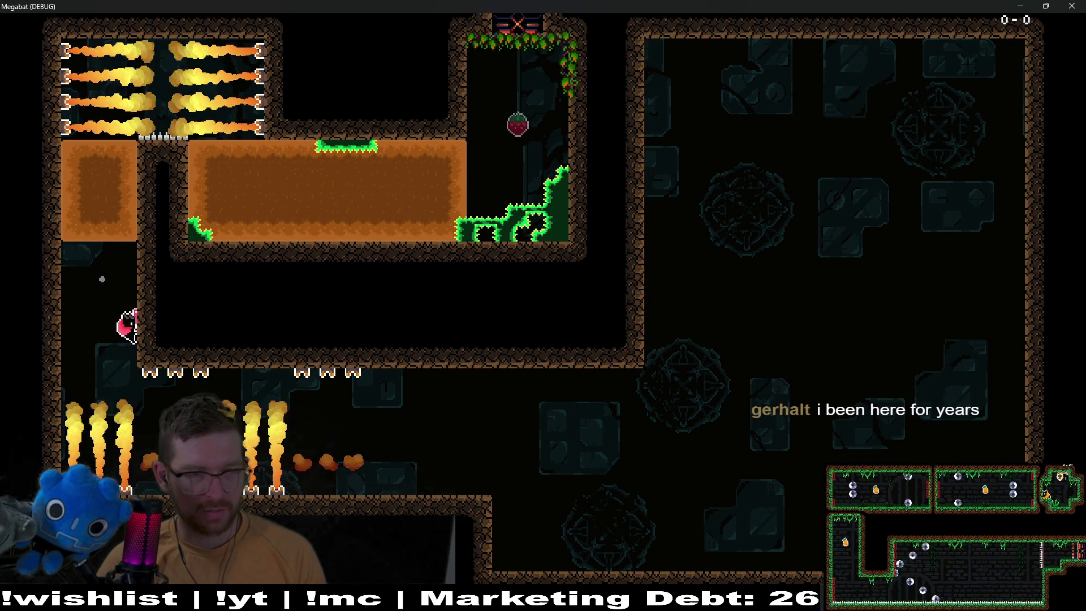
pyautogui.press('Right')
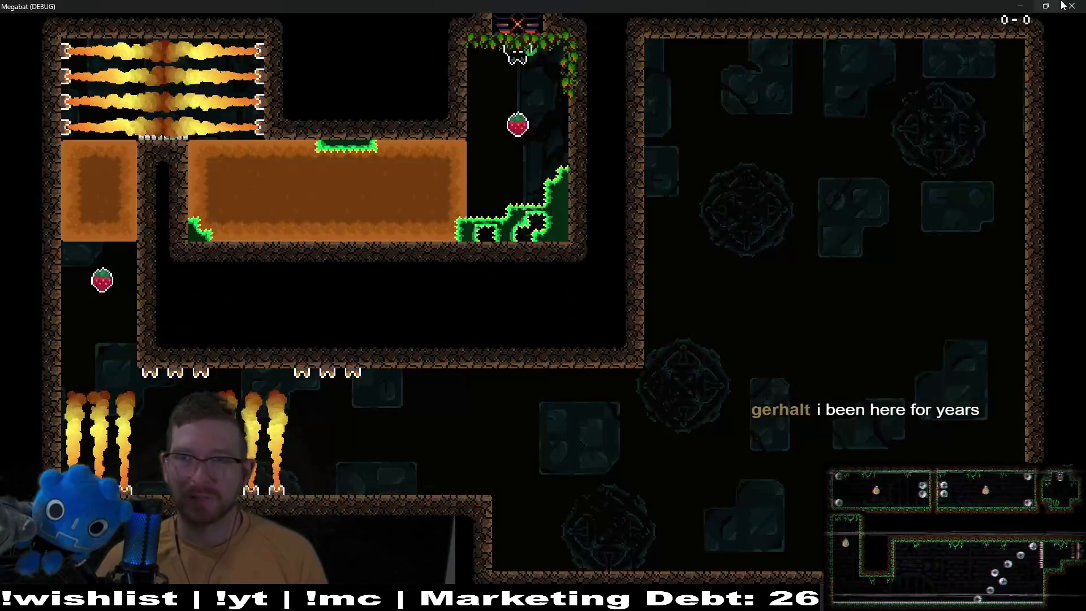
pyautogui.press('F8')
# - Add FlameTrap12–14 to the selected FlameTrap18–20 and nudge all six traps down two steps
pyautogui.scroll(4, 339, 289)
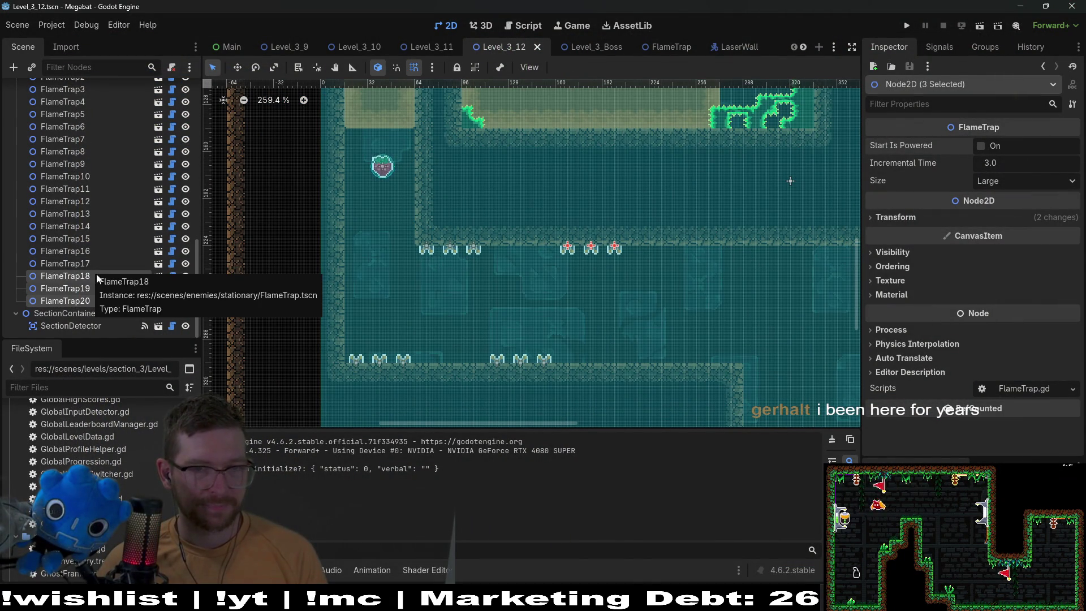
pyautogui.keyDown('ctrl'); pyautogui.click(89, 227); pyautogui.keyUp('ctrl')
pyautogui.keyDown('ctrl'); pyautogui.click(88, 215); pyautogui.keyUp('ctrl')
pyautogui.keyDown('ctrl'); pyautogui.click(86, 203); pyautogui.keyUp('ctrl')
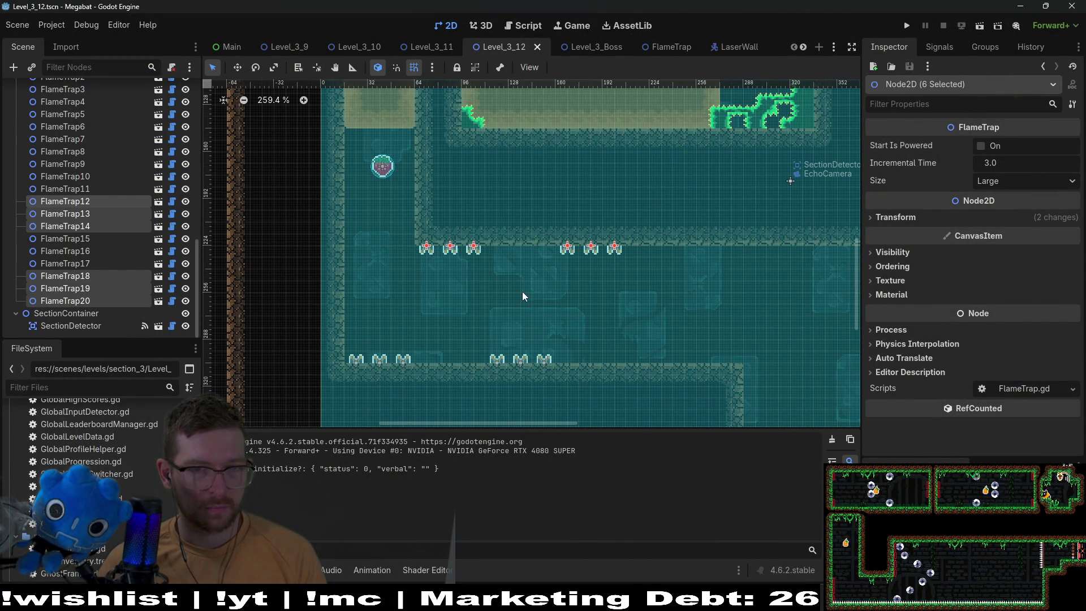
pyautogui.press('Down')
pyautogui.press('Down')
pyautogui.press('Down')
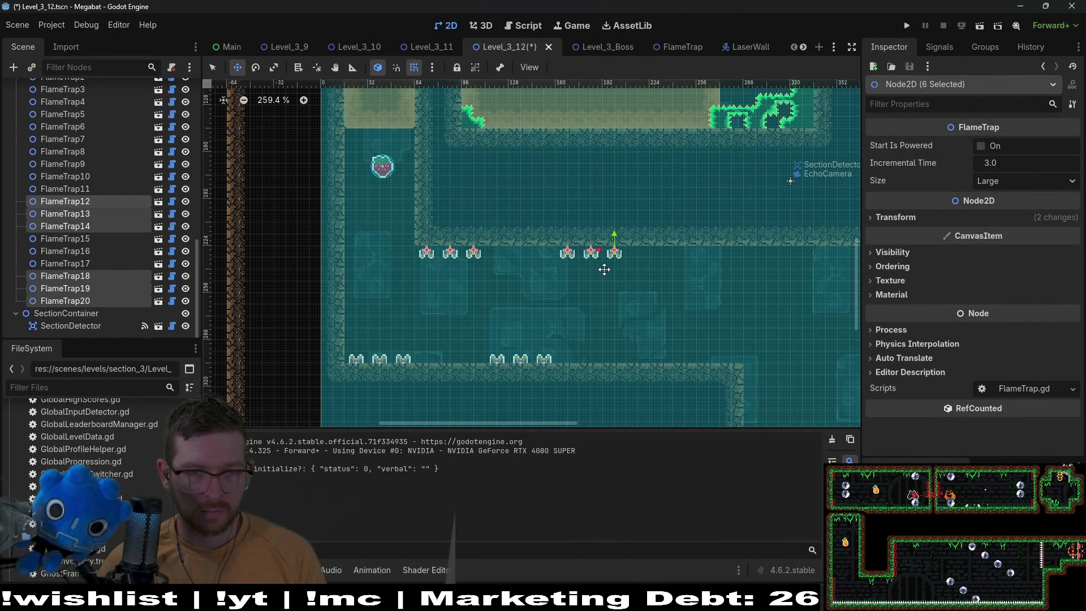
pyautogui.press('Down')
pyautogui.press('Down')
pyautogui.press('Down')
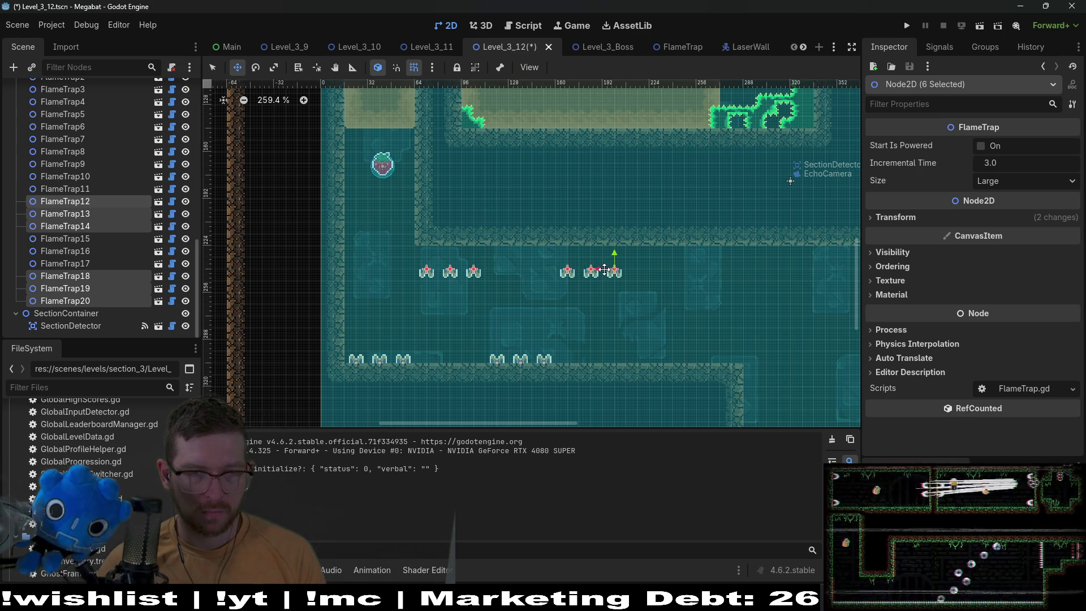
pyautogui.scroll(10, 90, 223)
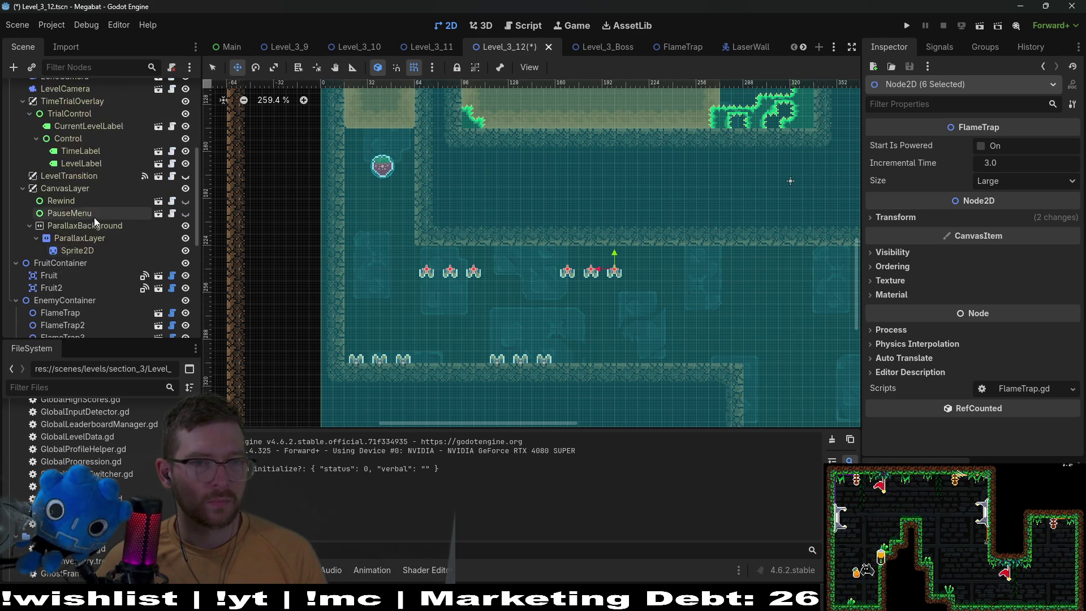
# - Paint a DESERT wall row along the corridor ceiling on WorldTileMapLayer
pyautogui.click(76, 201)
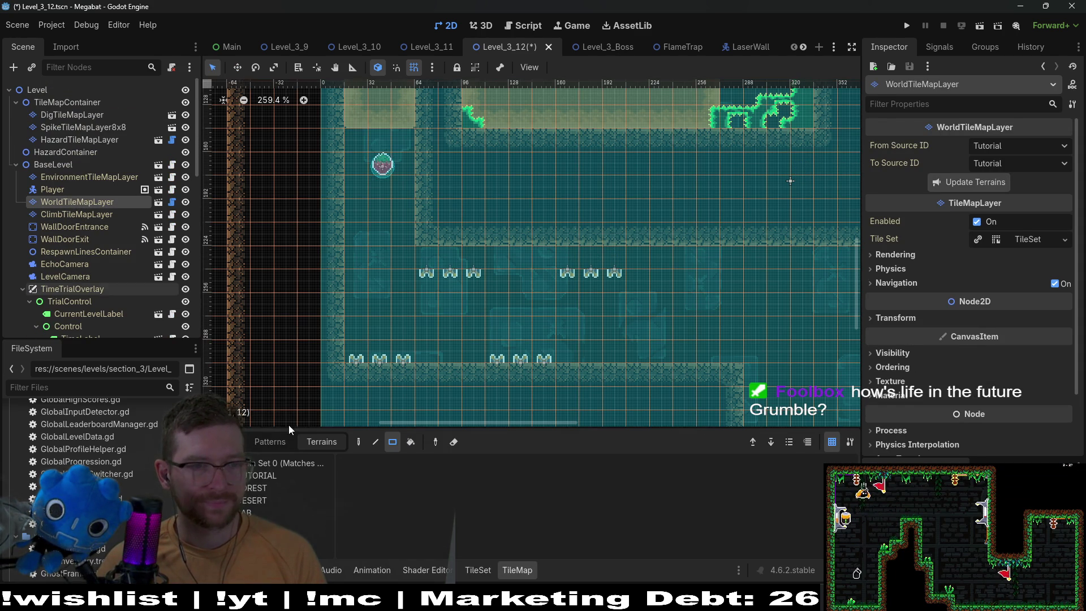
pyautogui.click(256, 500)
pyautogui.moveTo(472, 266)
pyautogui.mouseDown()
pyautogui.moveTo(839, 257)
pyautogui.moveTo(798, 253)
pyautogui.mouseUp()
pyautogui.hscroll(5, 629, 247)
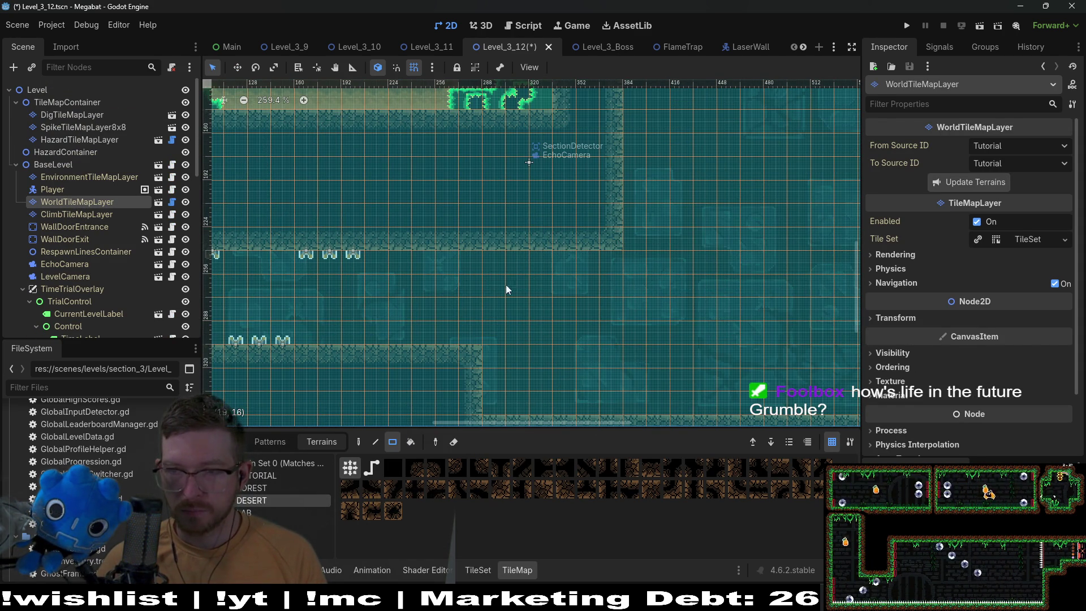
pyautogui.scroll(-4, 555, 228)
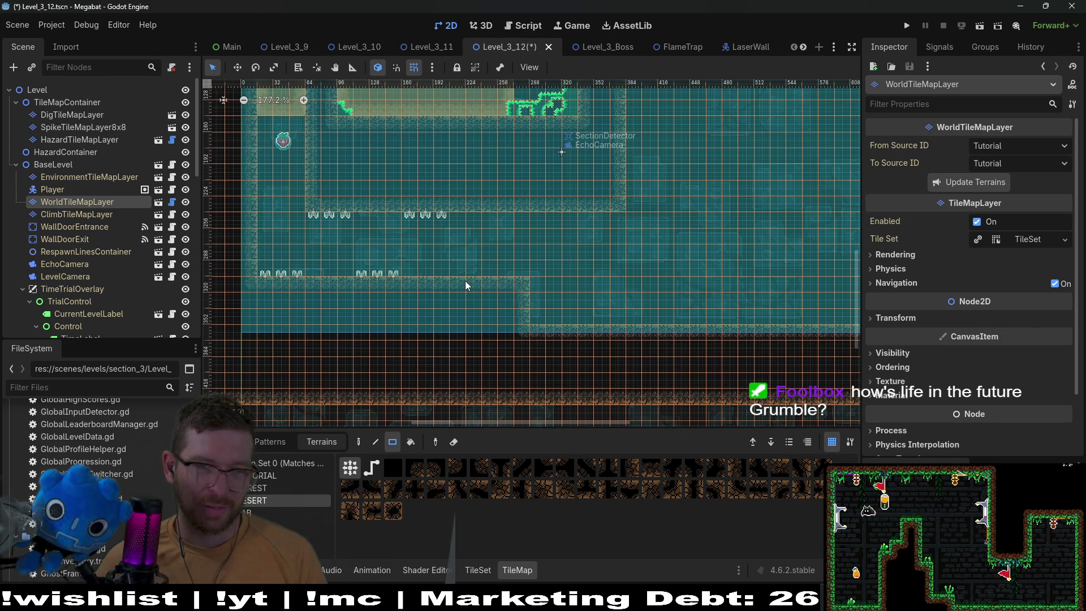
# - Erase the stepped wall block and paint a 4×4 DESERT wall block at the corridor's right end
pyautogui.moveTo(463, 280)
pyautogui.mouseDown()
pyautogui.moveTo(524, 313)
pyautogui.moveTo(528, 334)
pyautogui.mouseUp()
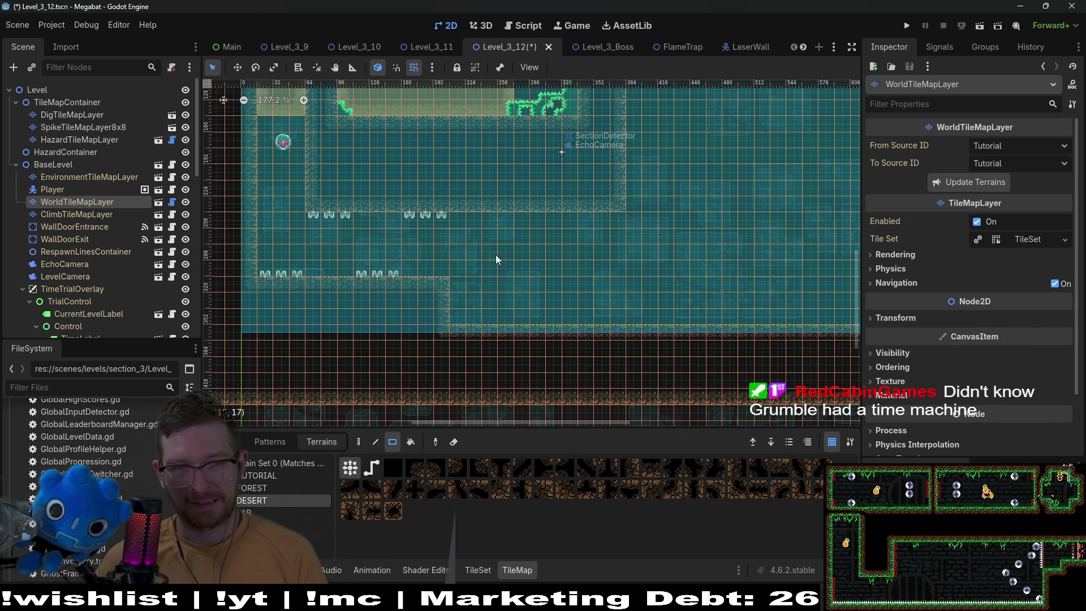
pyautogui.moveTo(507, 222); pyautogui.dragTo(552, 269)
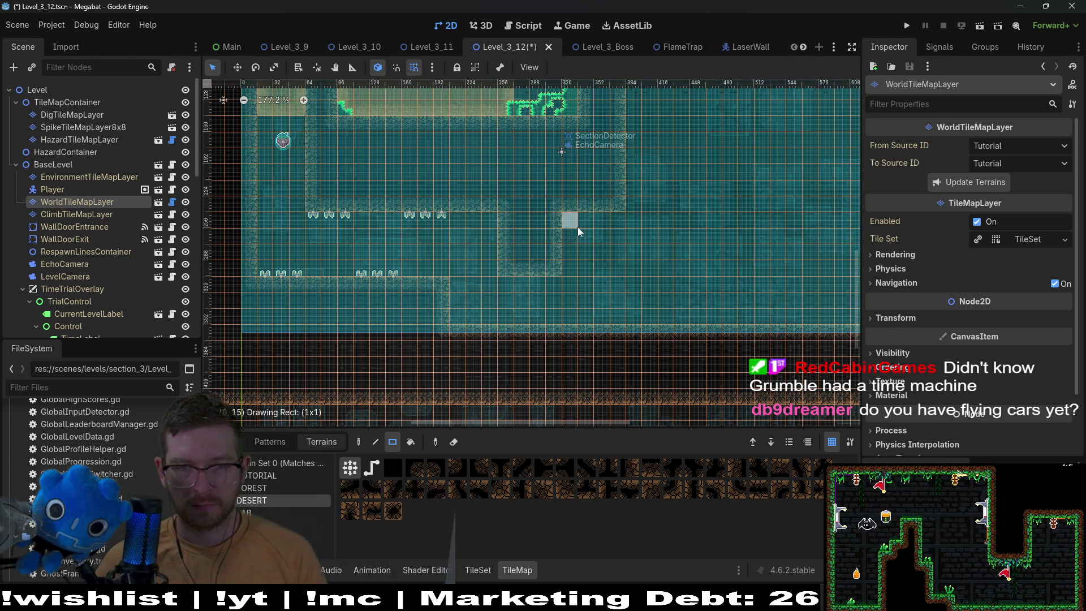
pyautogui.moveTo(621, 266); pyautogui.dragTo(616, 263)
pyautogui.scroll(-5, 651, 277)
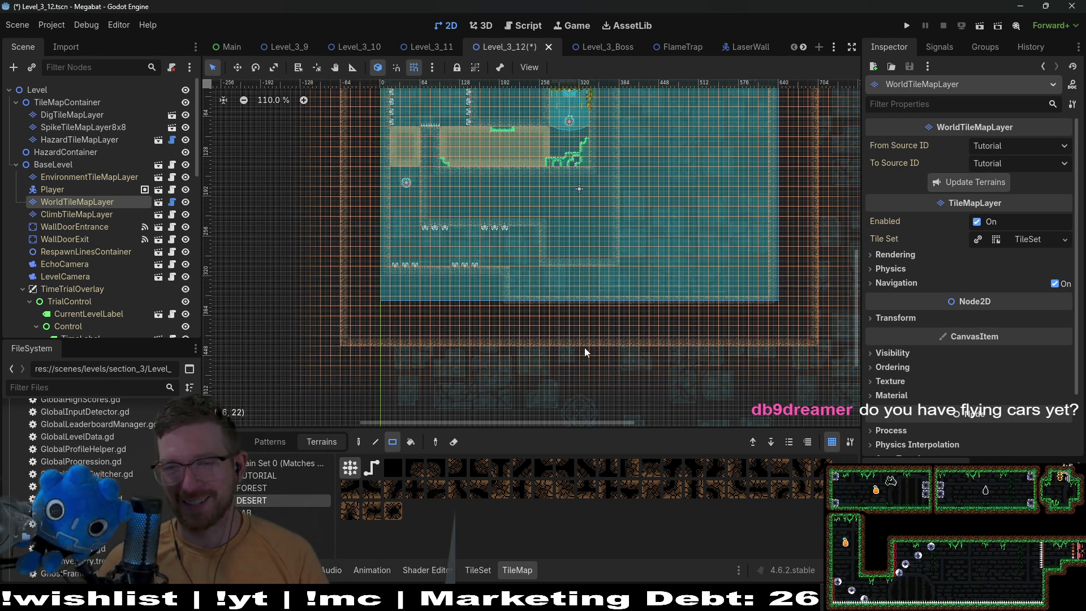
pyautogui.scroll(4, 461, 259)
pyautogui.scroll(4, 494, 183)
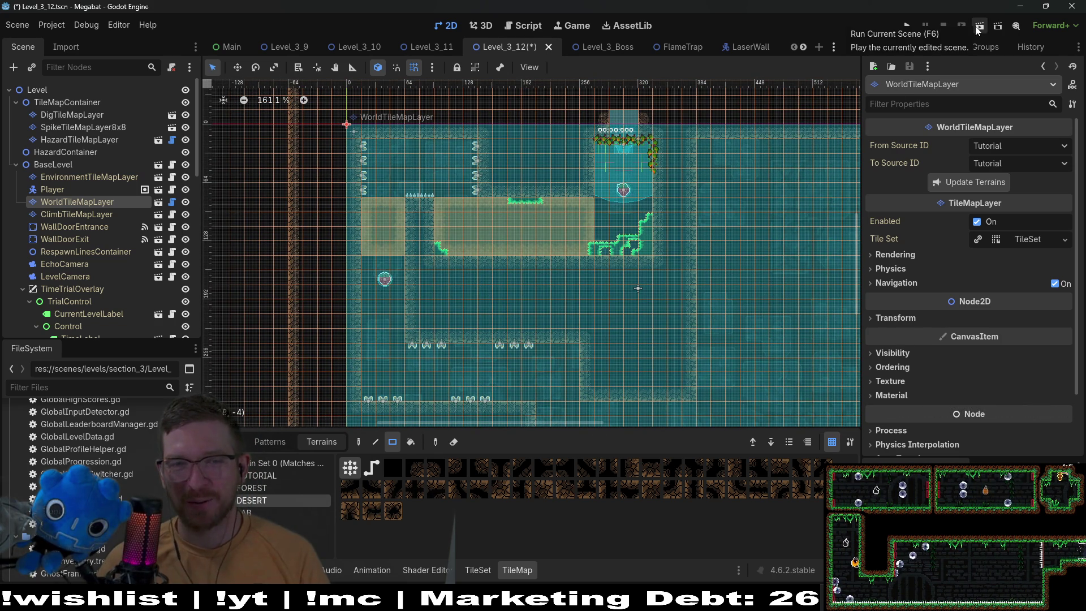
# - Save and run the level, burrowing the bat left through the dirt to the strawberry
pyautogui.click(978, 27)
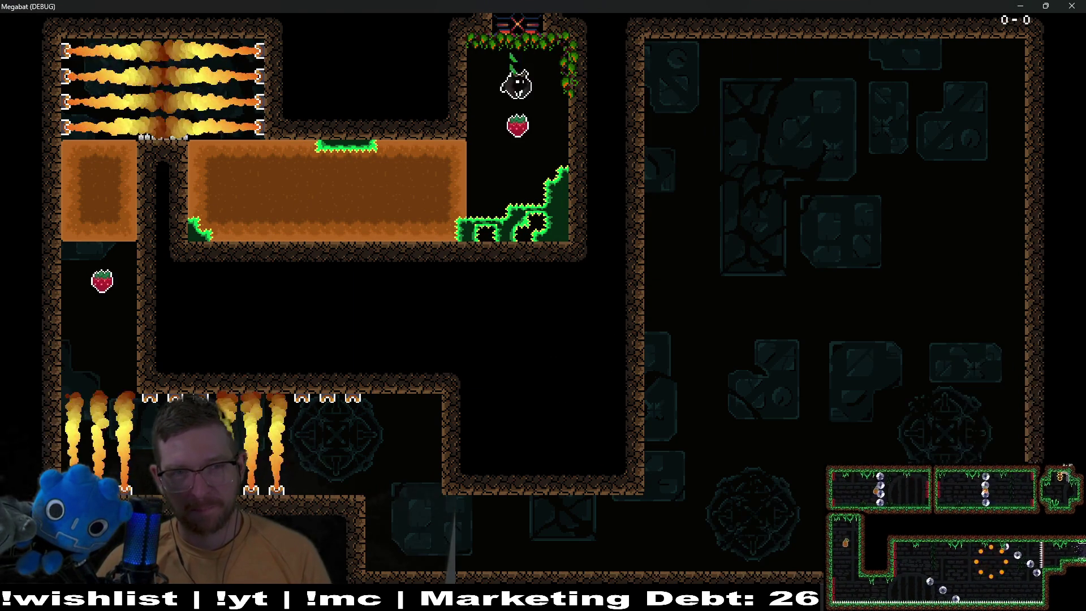
pyautogui.press('Left')
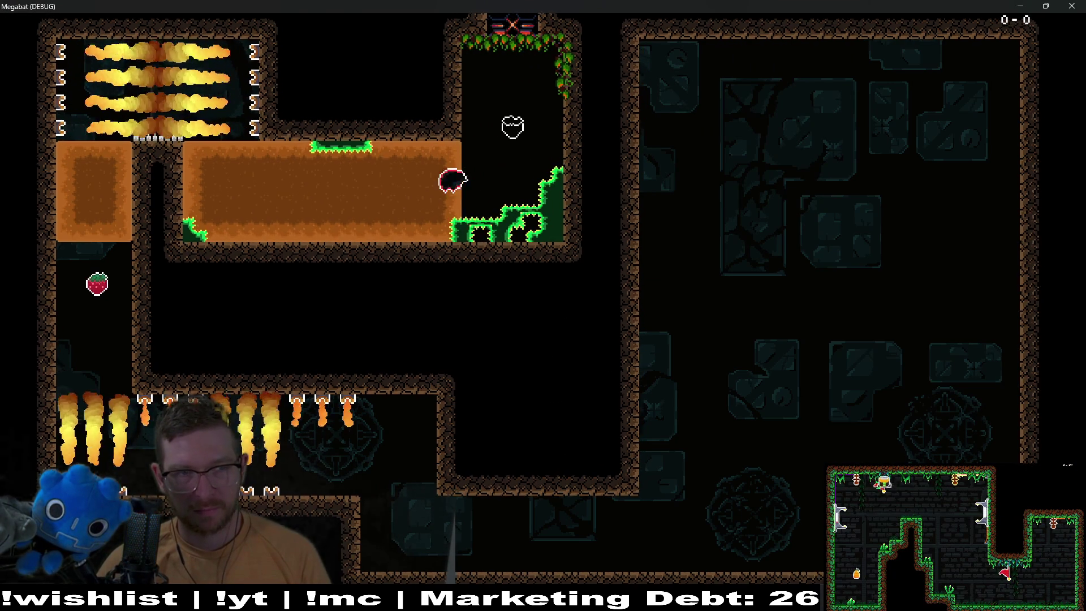
pyautogui.press('Up')
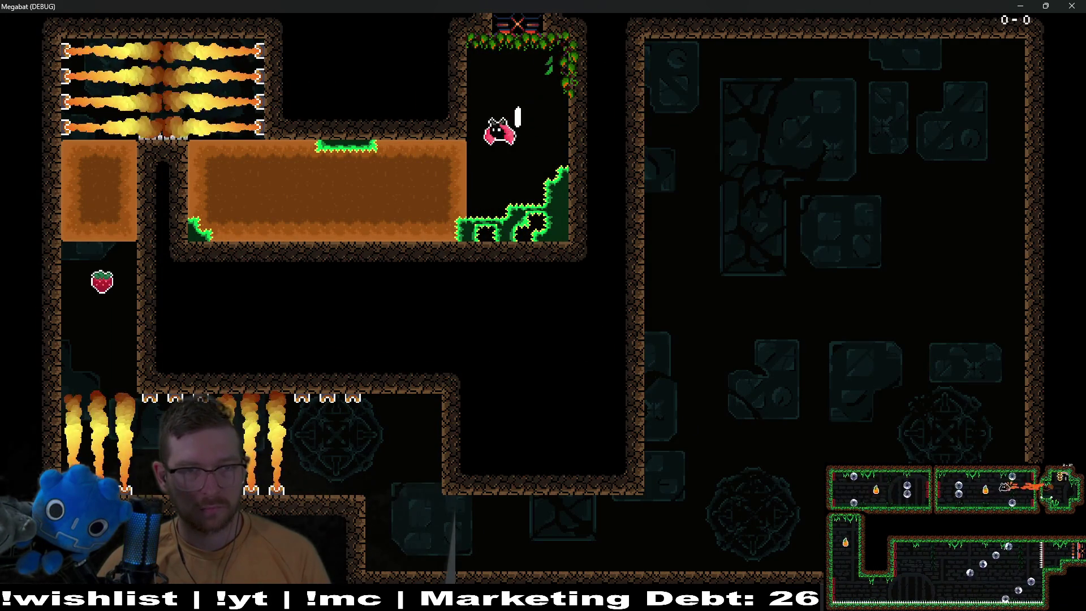
pyautogui.press('Left')
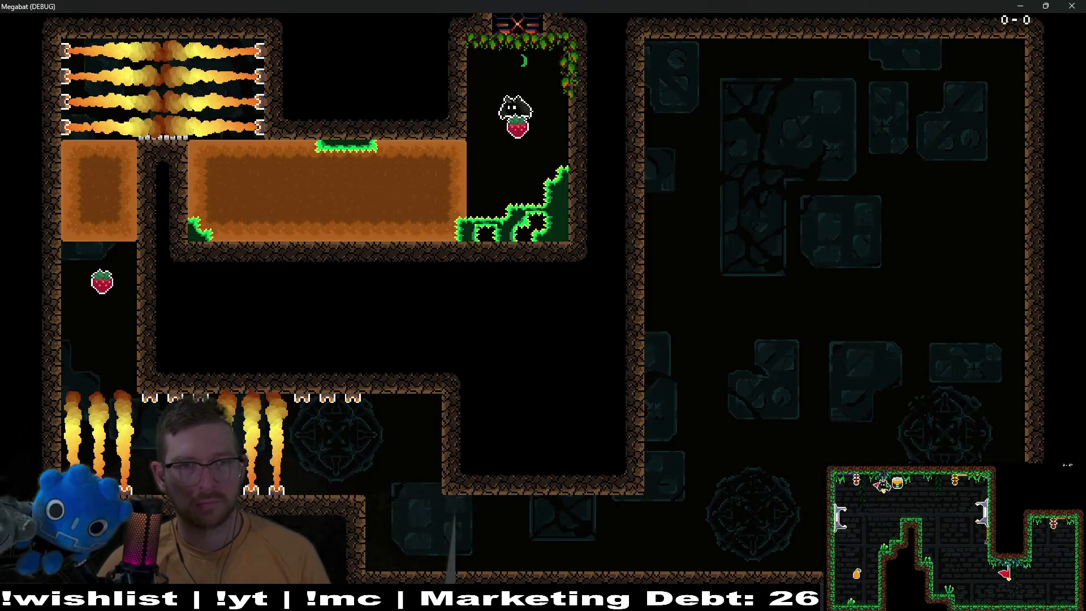
pyautogui.press('Left')
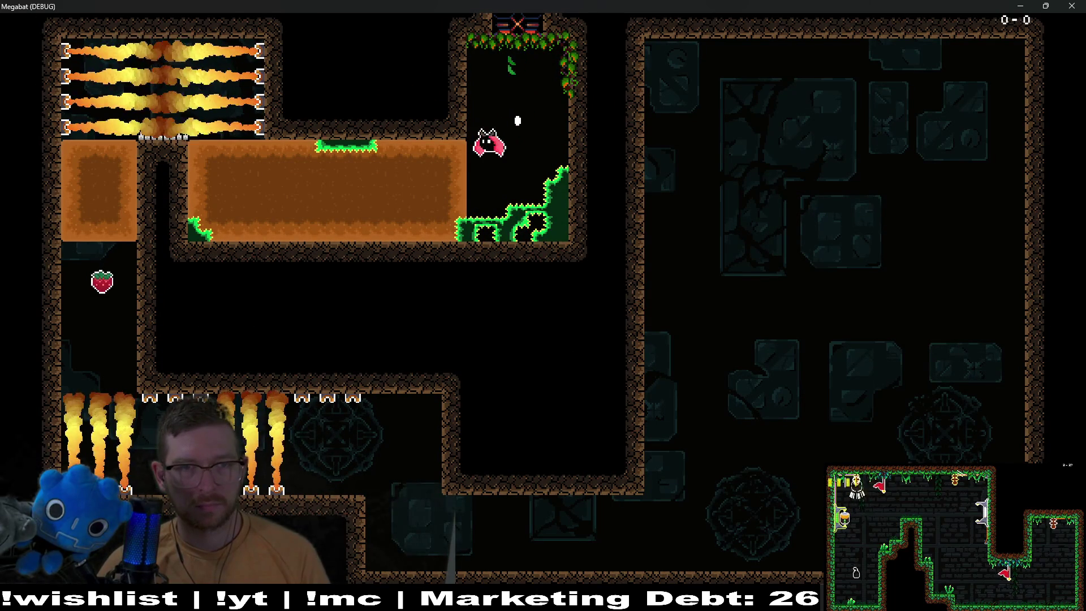
pyautogui.press('Left')
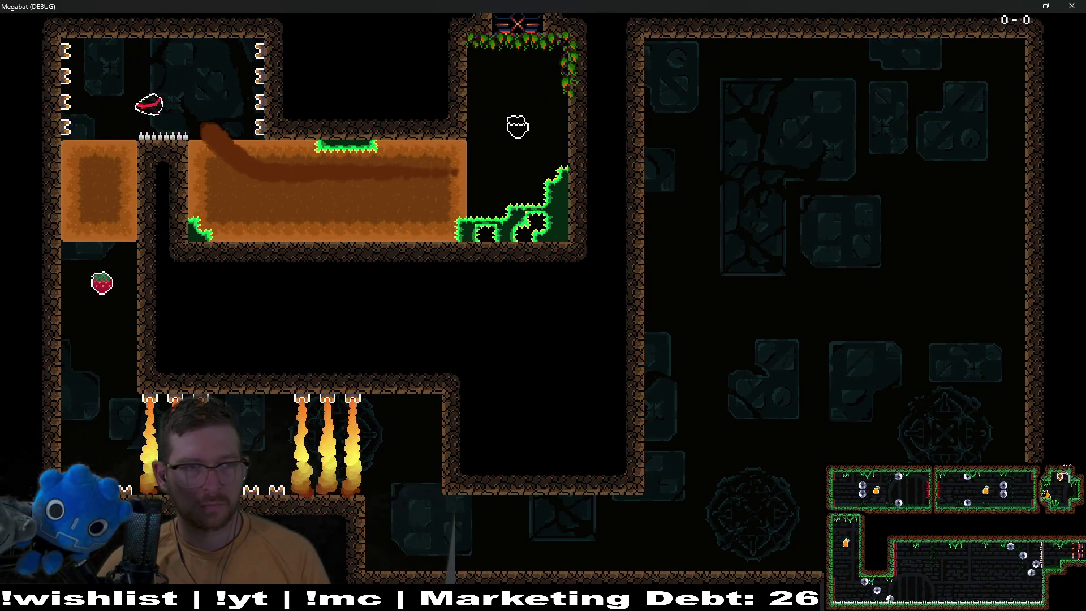
pyautogui.press('Down')
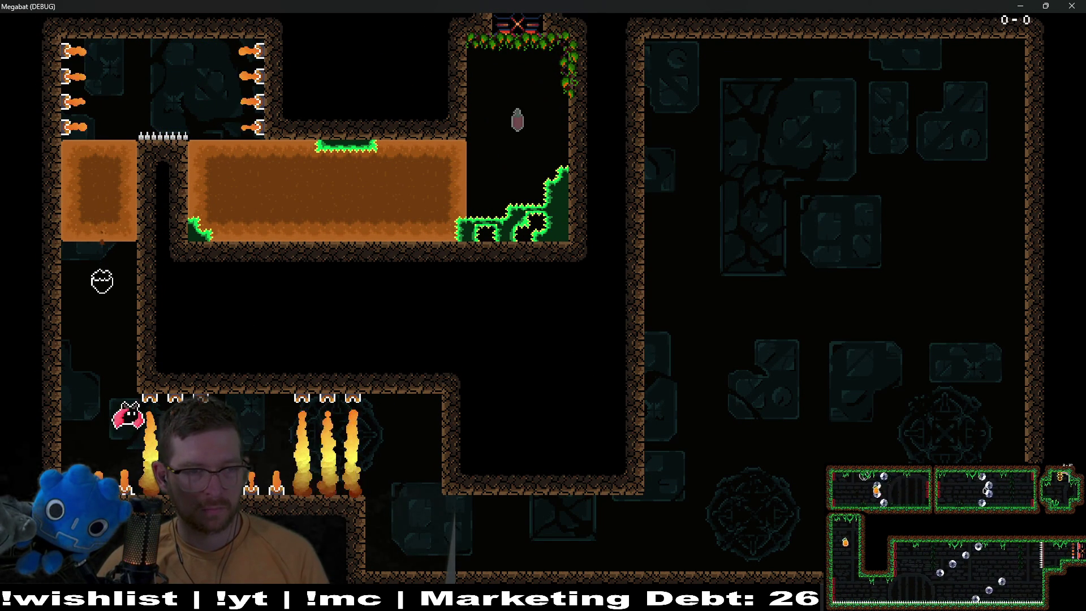
# - Fly the bat right past the floor flame traps, stop the game, and select HazardTileMapLayer
pyautogui.press('Right')
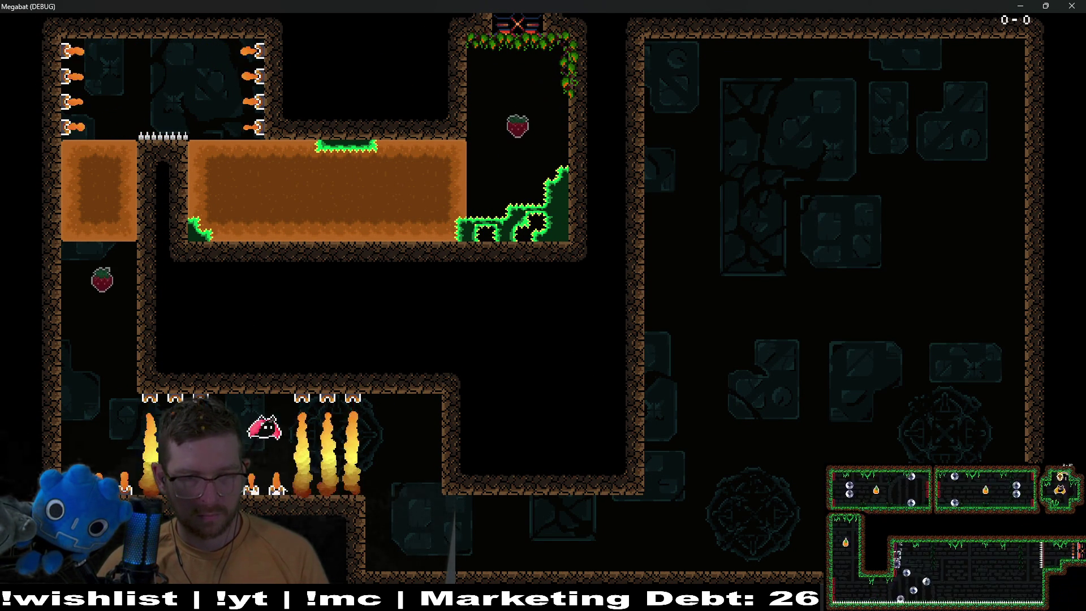
pyautogui.press('Right')
pyautogui.press('Right')
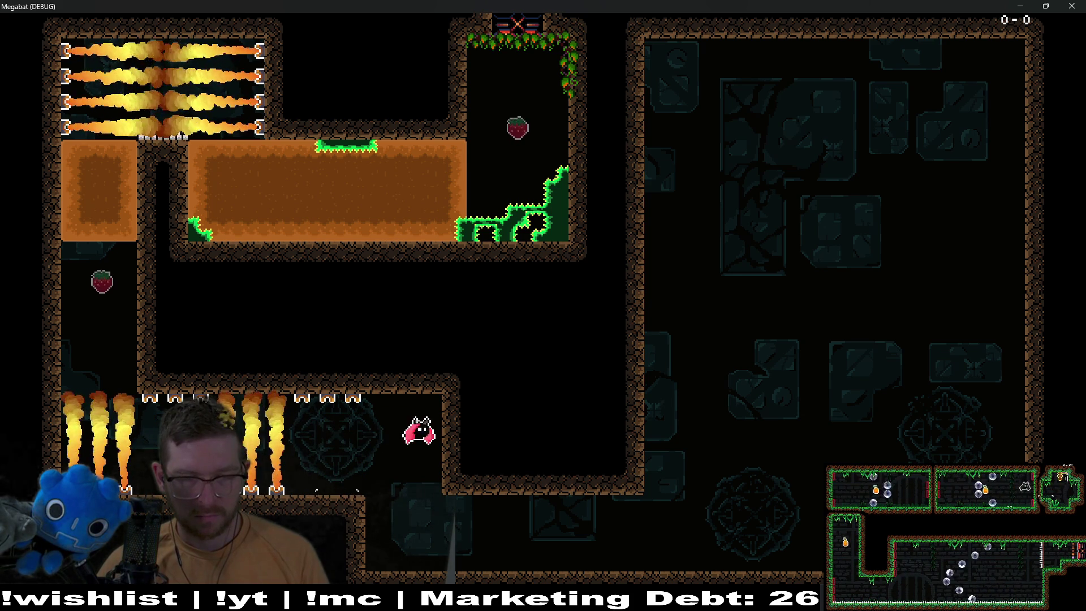
pyautogui.press('F8')
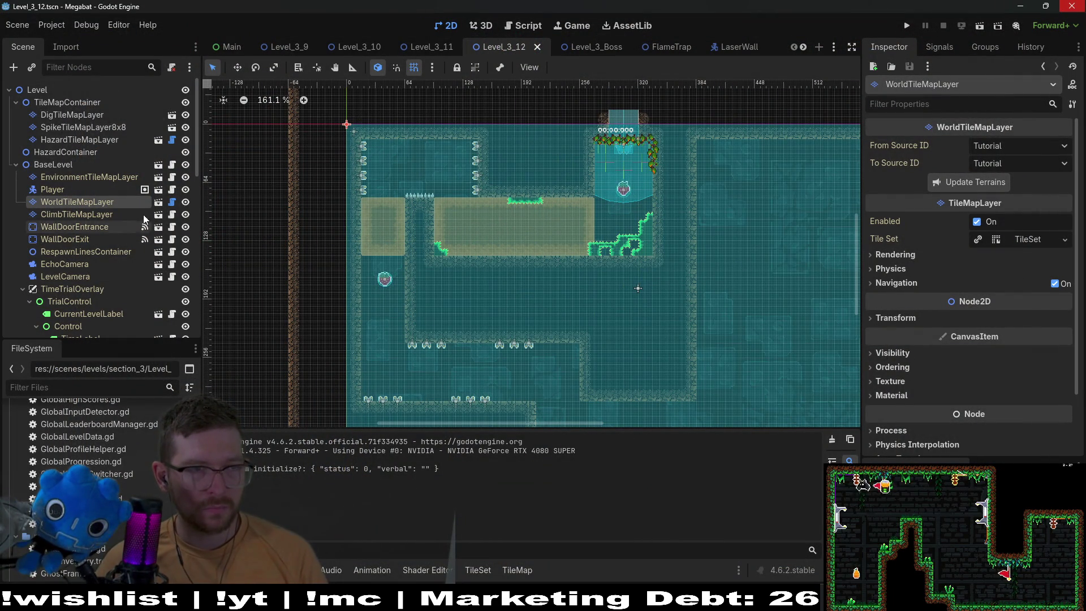
pyautogui.click(79, 139)
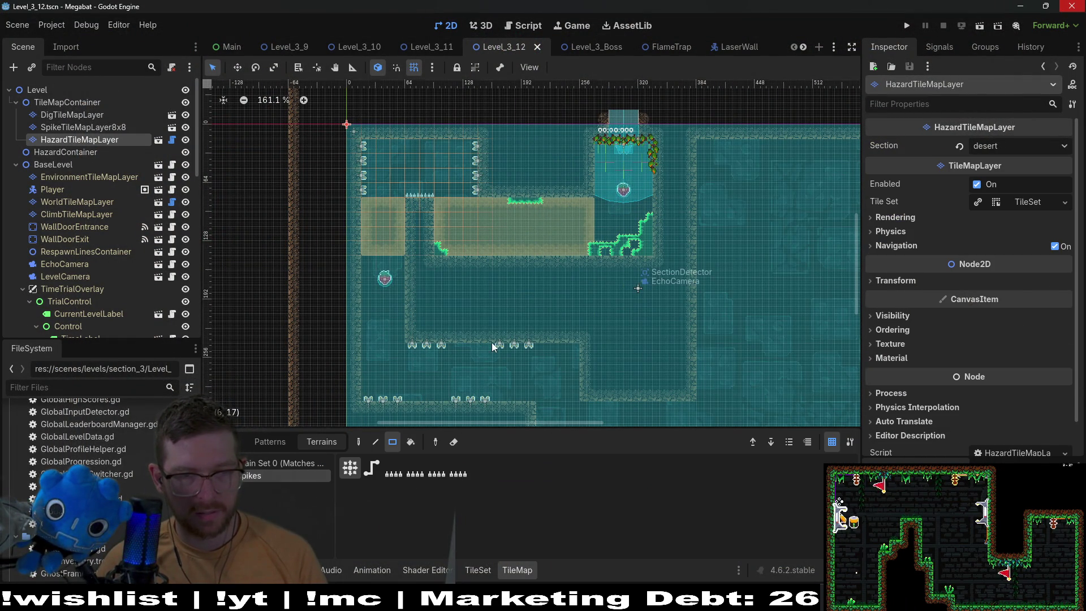
# - Paint a continuous strip of small spikes along the left part of the corridor floor
pyautogui.scroll(4, 371, 337)
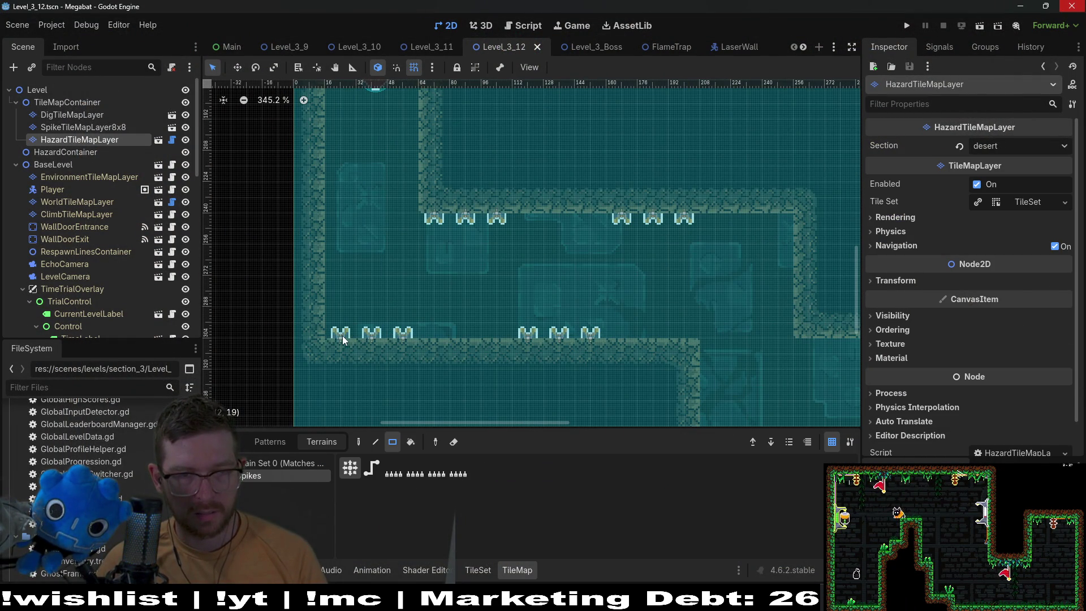
pyautogui.moveTo(339, 338); pyautogui.dragTo(453, 337)
pyautogui.moveTo(339, 338); pyautogui.dragTo(470, 334)
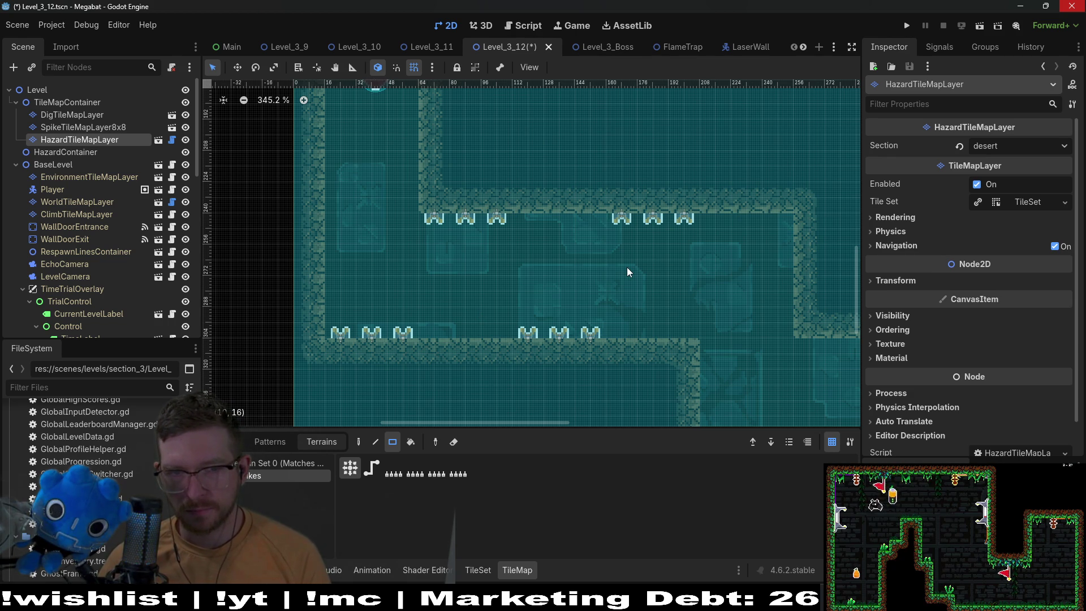
pyautogui.scroll(3, 643, 227)
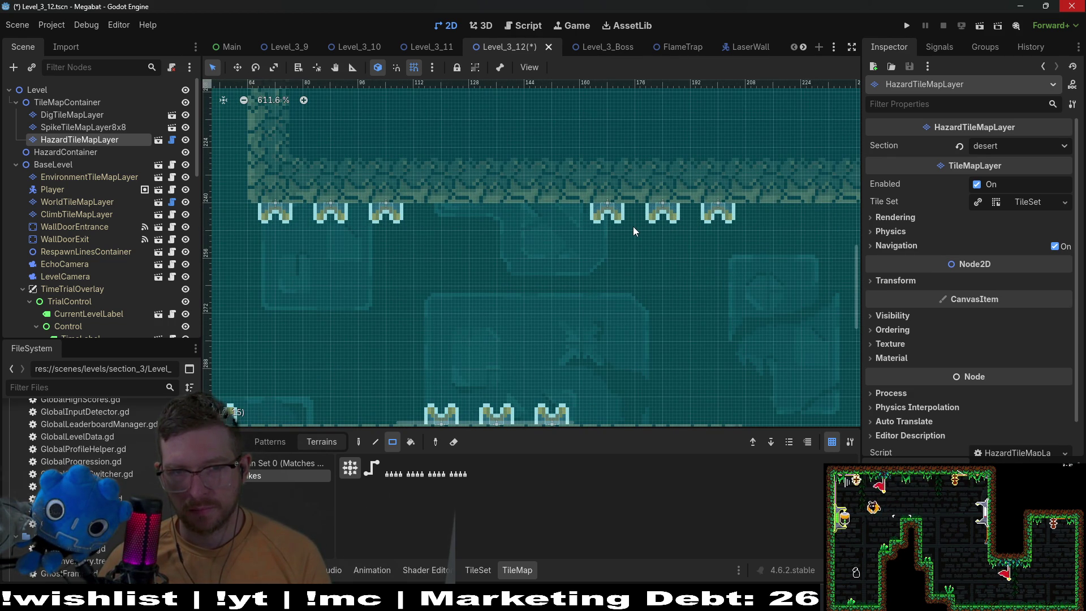
pyautogui.scroll(-2, 633, 226)
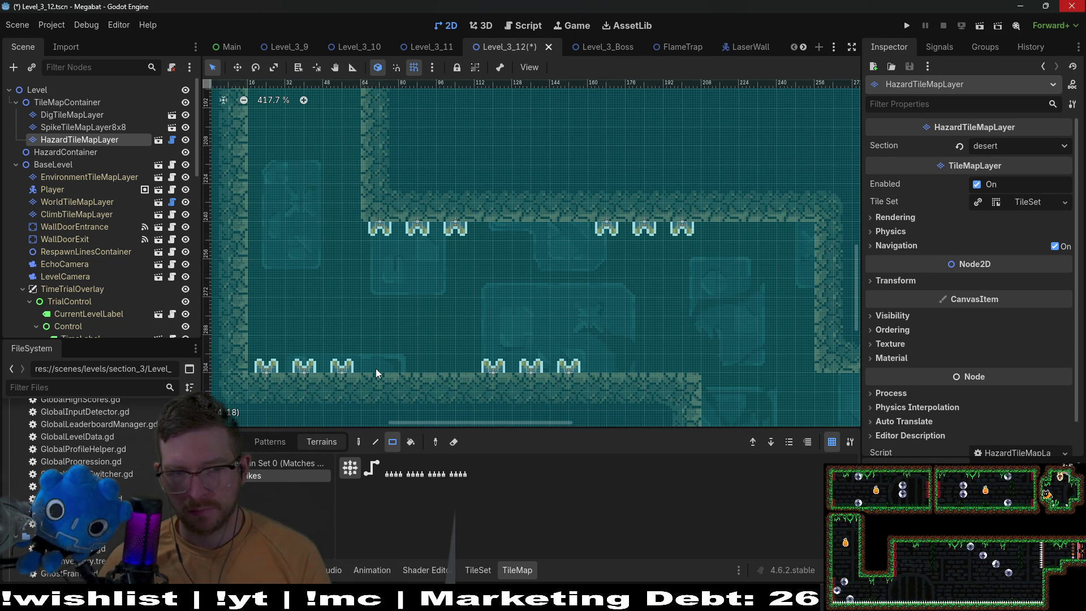
# - Paint two more spike rows along the lower floor, then save Level_3_12
pyautogui.moveTo(376, 369); pyautogui.dragTo(472, 368)
pyautogui.moveTo(605, 362); pyautogui.dragTo(696, 367)
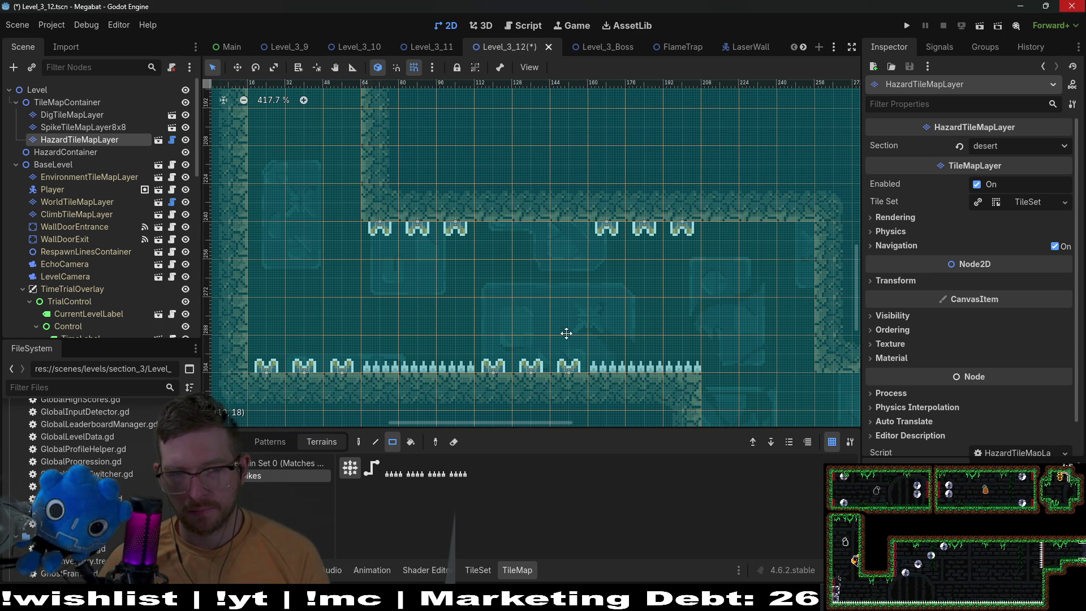
pyautogui.scroll(-5, 594, 350)
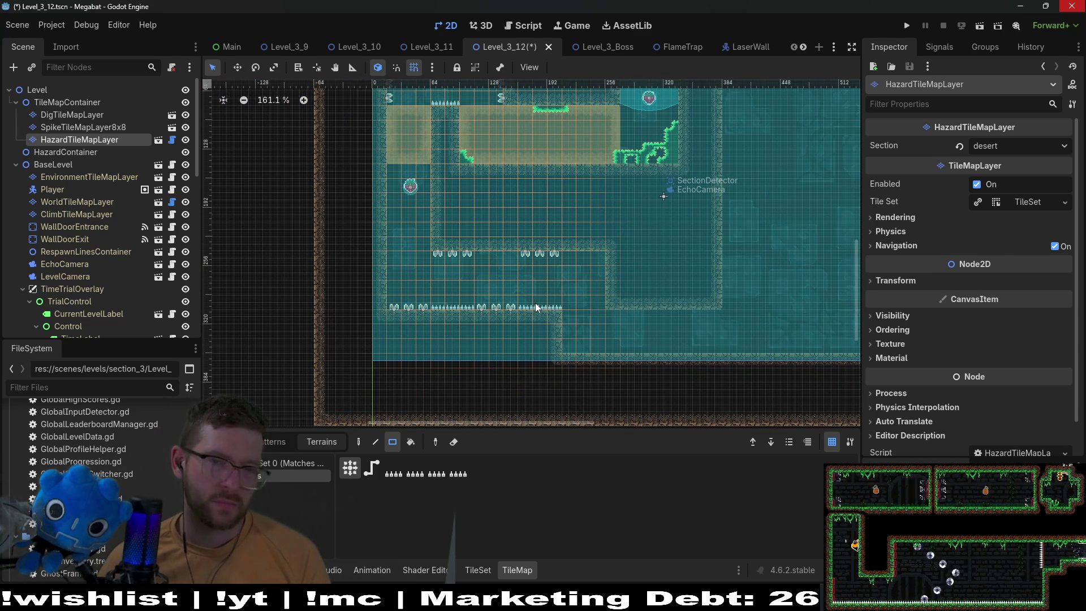
pyautogui.scroll(3, 452, 278)
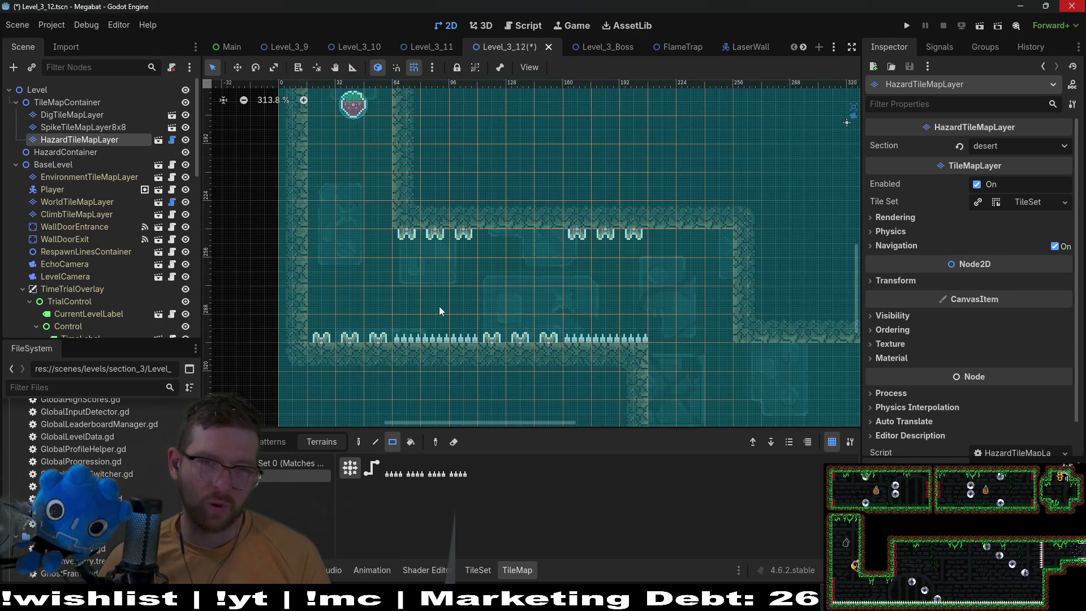
pyautogui.scroll(-1, 566, 305)
pyautogui.hscroll(2, 566, 305)
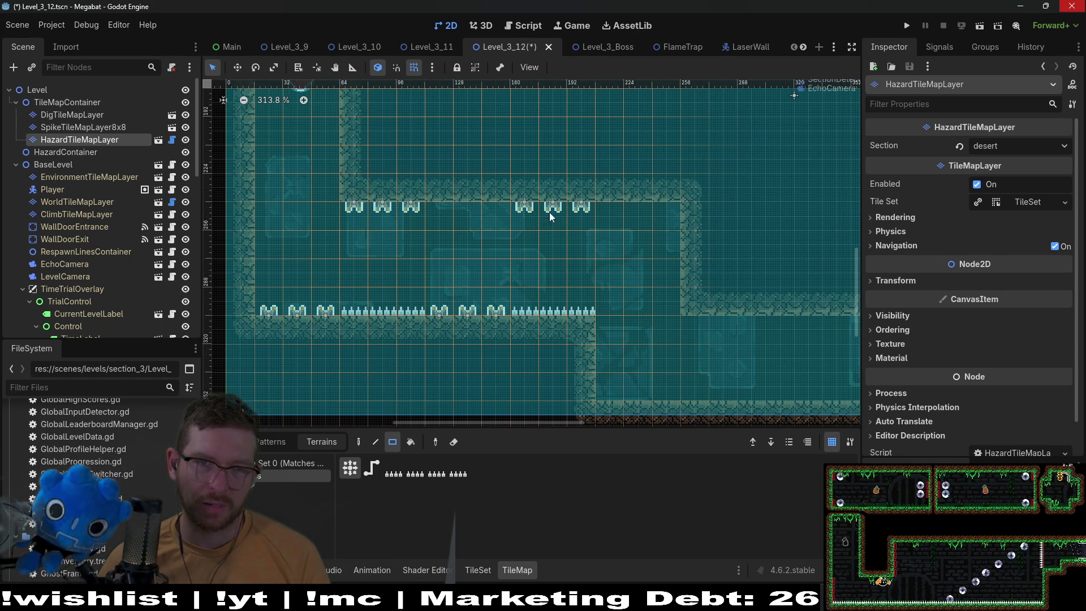
pyautogui.scroll(3, 561, 217)
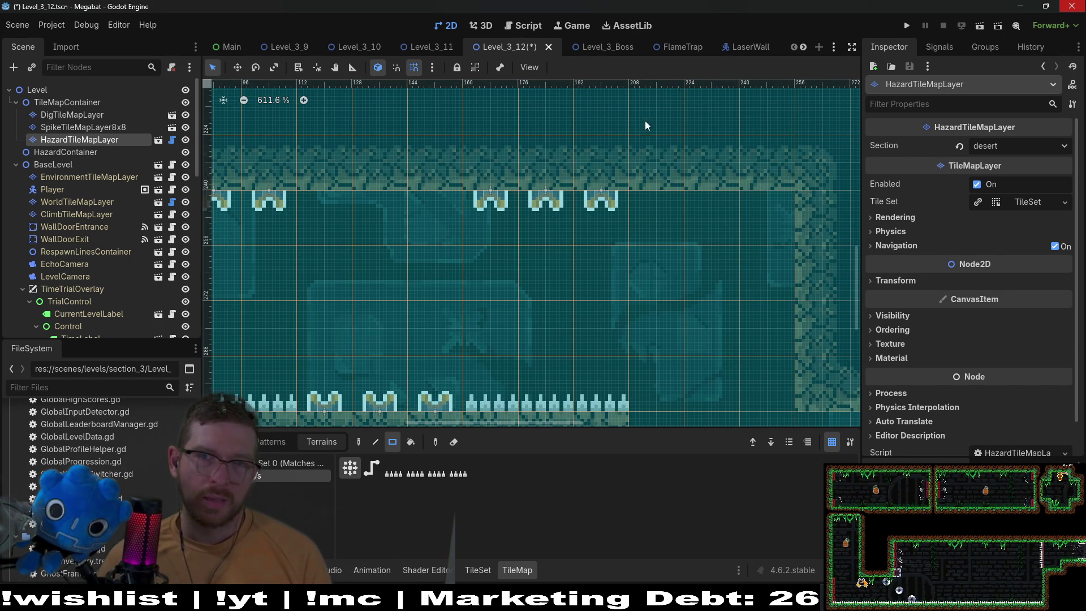
pyautogui.hotkey('ctrl', 's')
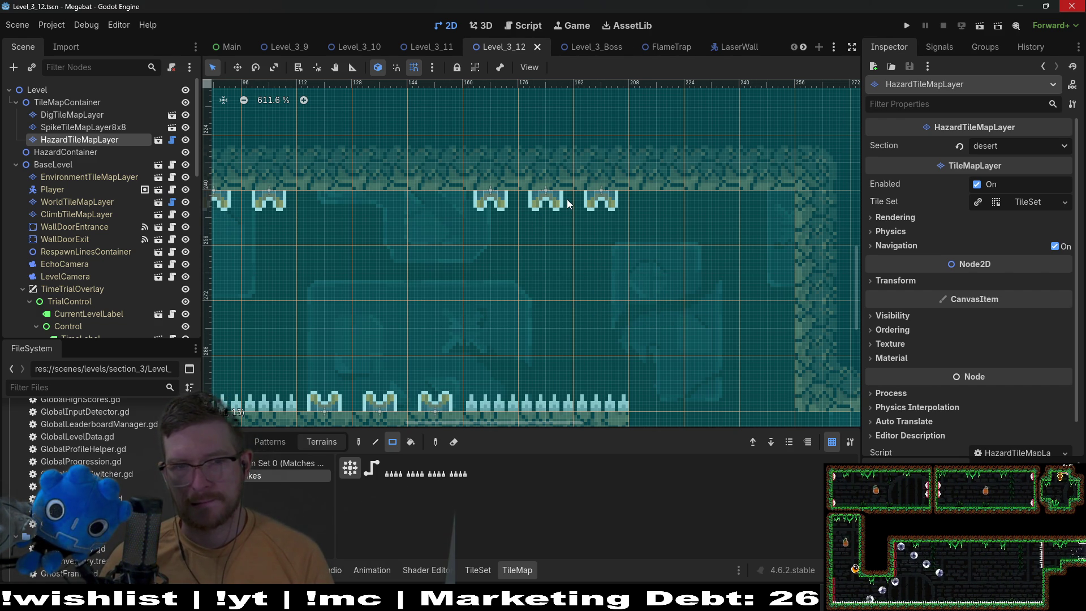
# - Erase both strips of small spikes from the lower corridor floor
pyautogui.hscroll(-5, 358, 256)
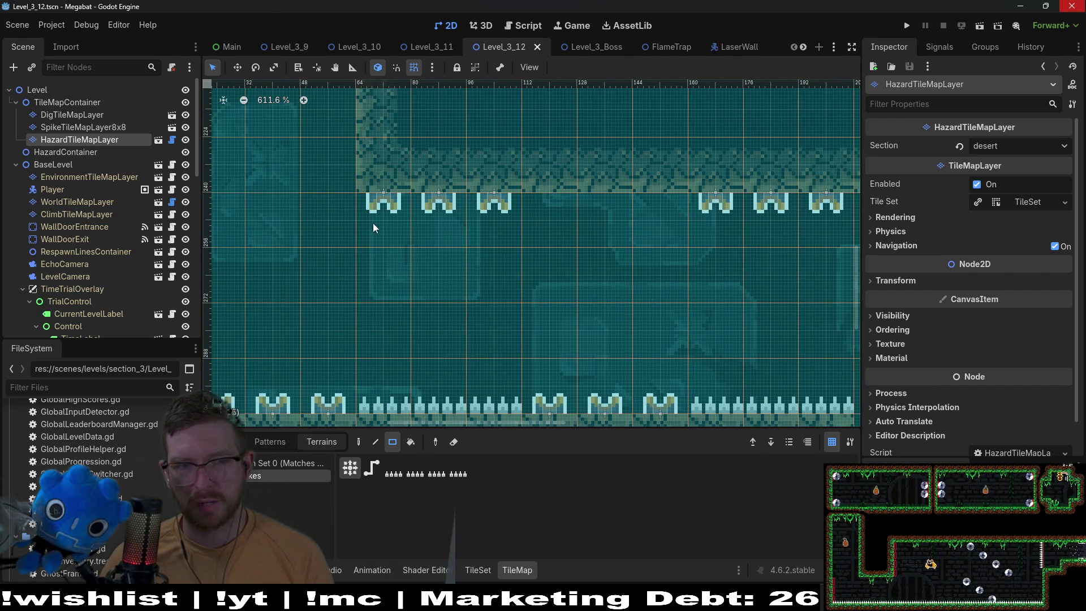
pyautogui.moveTo(294, 382); pyautogui.dragTo(398, 362)
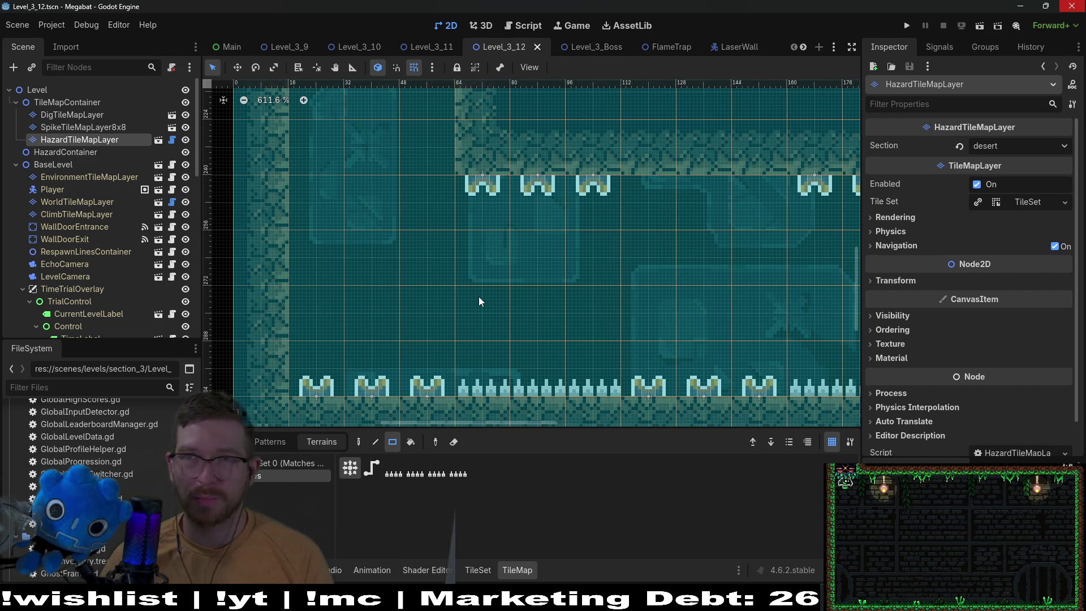
pyautogui.moveTo(500, 362); pyautogui.dragTo(508, 300)
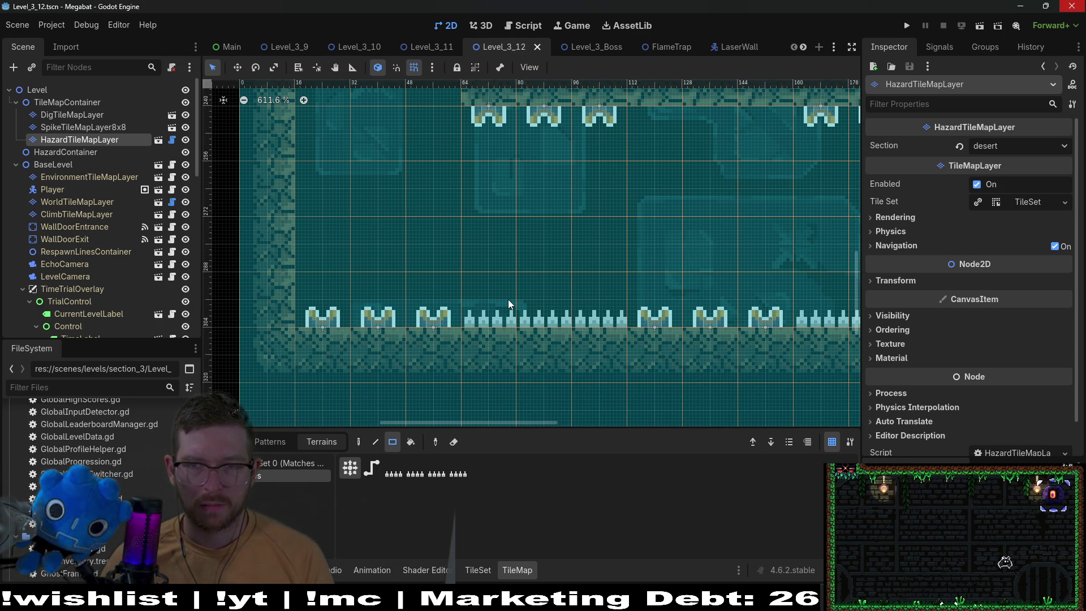
pyautogui.scroll(-5, 508, 300)
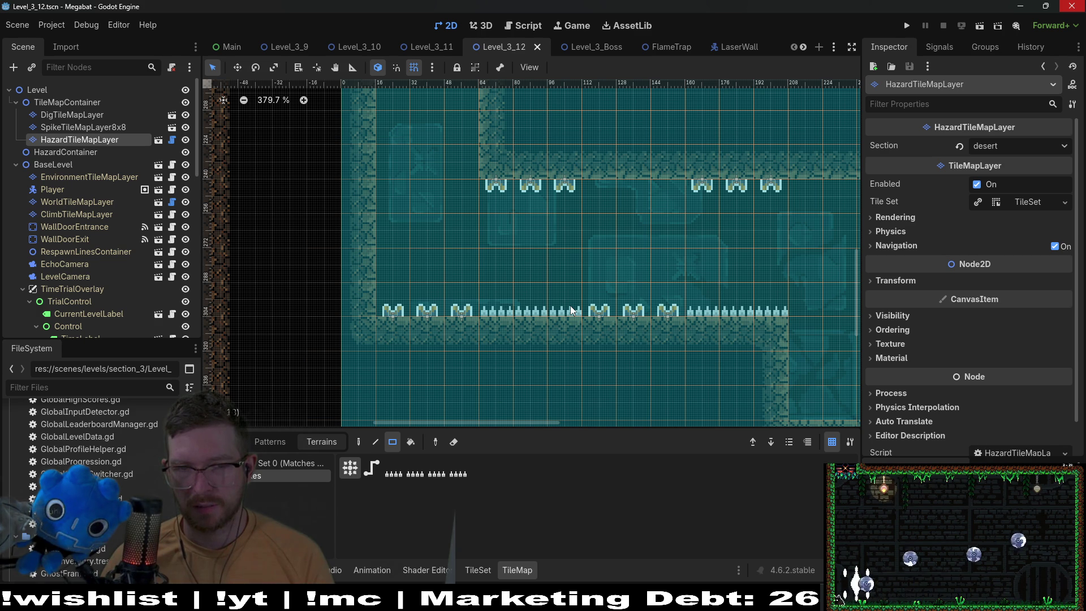
pyautogui.moveTo(569, 305); pyautogui.dragTo(502, 313)
pyautogui.moveTo(701, 305); pyautogui.dragTo(758, 310)
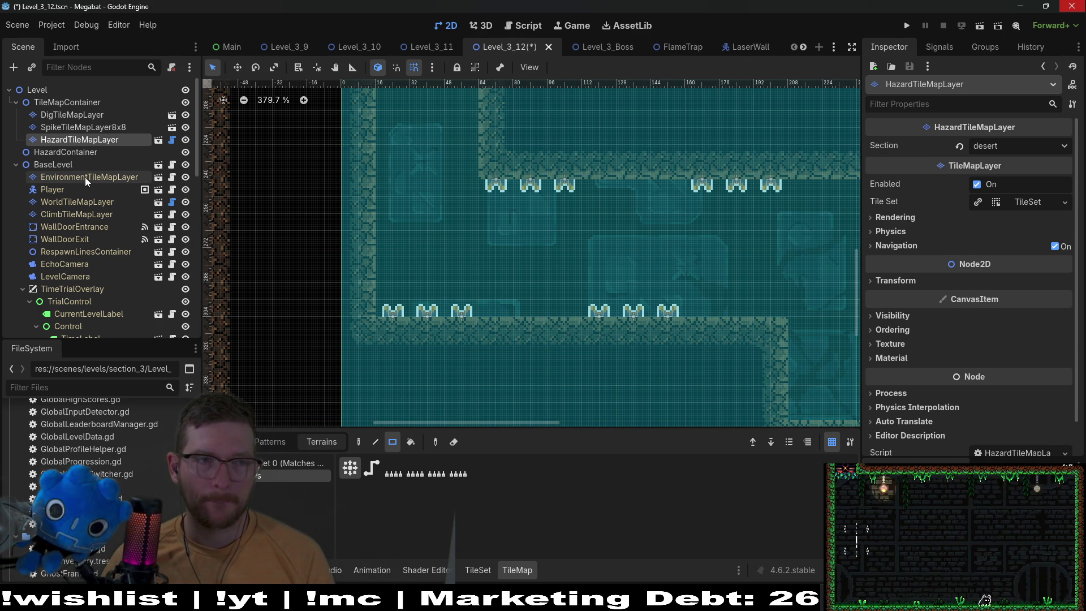
pyautogui.scroll(-10, 103, 270)
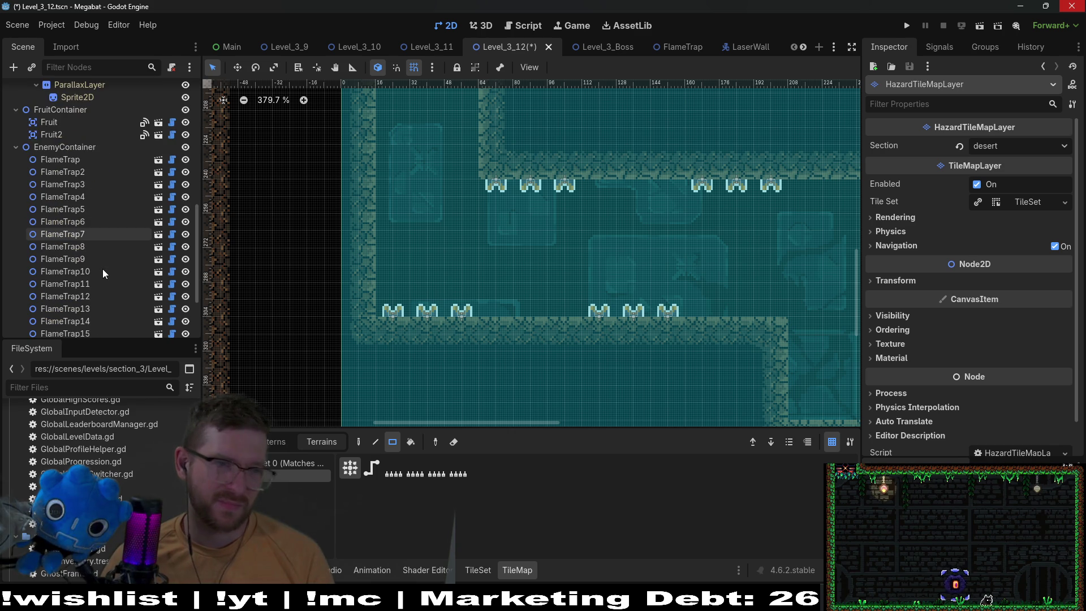
pyautogui.scroll(10, 103, 269)
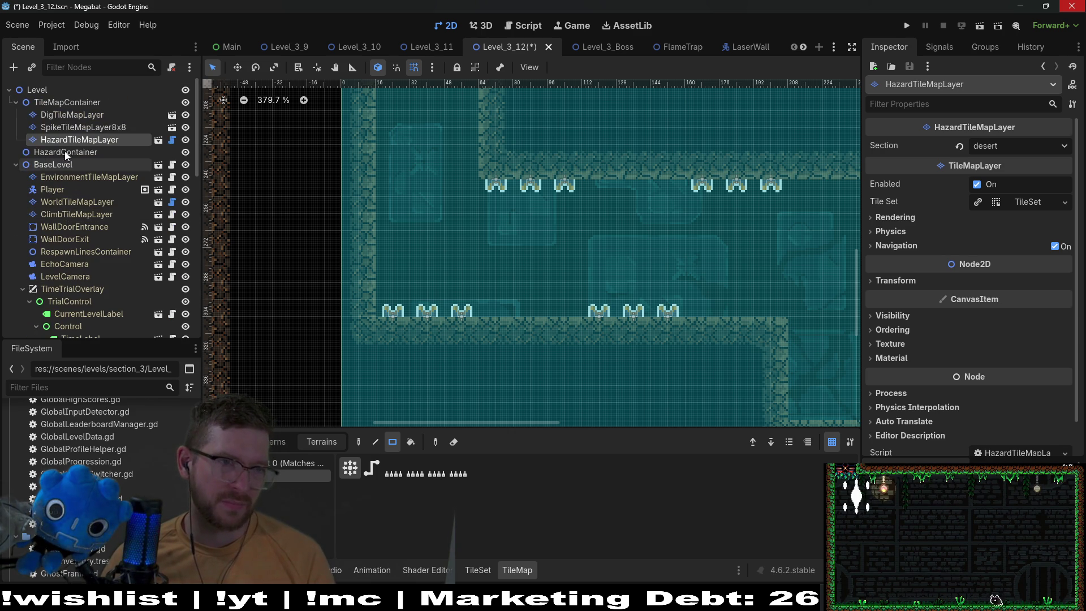
# - Add the OneWayTileMapLayer scene as a child of TileMapContainer
pyautogui.click(47, 103)
pyautogui.rightClick(51, 103)
pyautogui.press('Escape')
pyautogui.hotkey('ctrl', 'shift', 'a')
pyautogui.write('oneway')
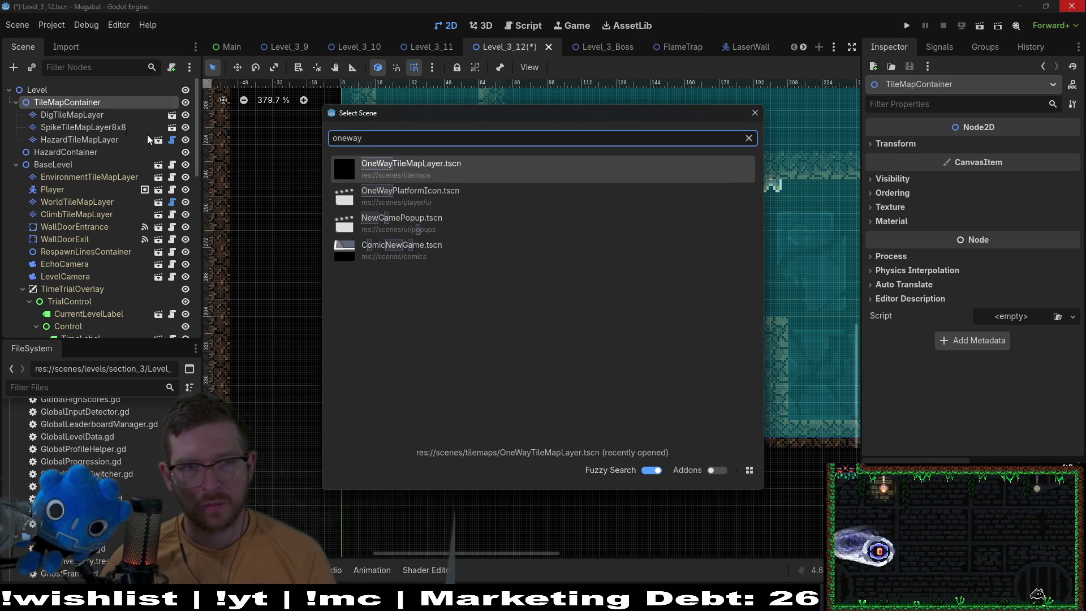
pyautogui.doubleClick(429, 163)
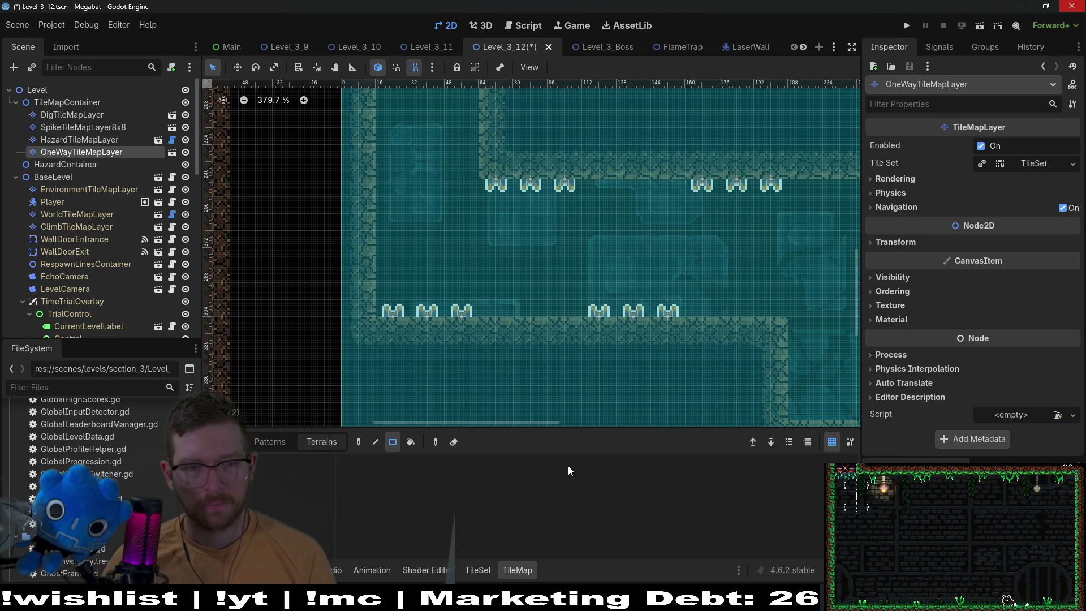
# - Place one-way platform tiles in the corridor, including at its right end
pyautogui.click(229, 442)
pyautogui.scroll(-1, 275, 515)
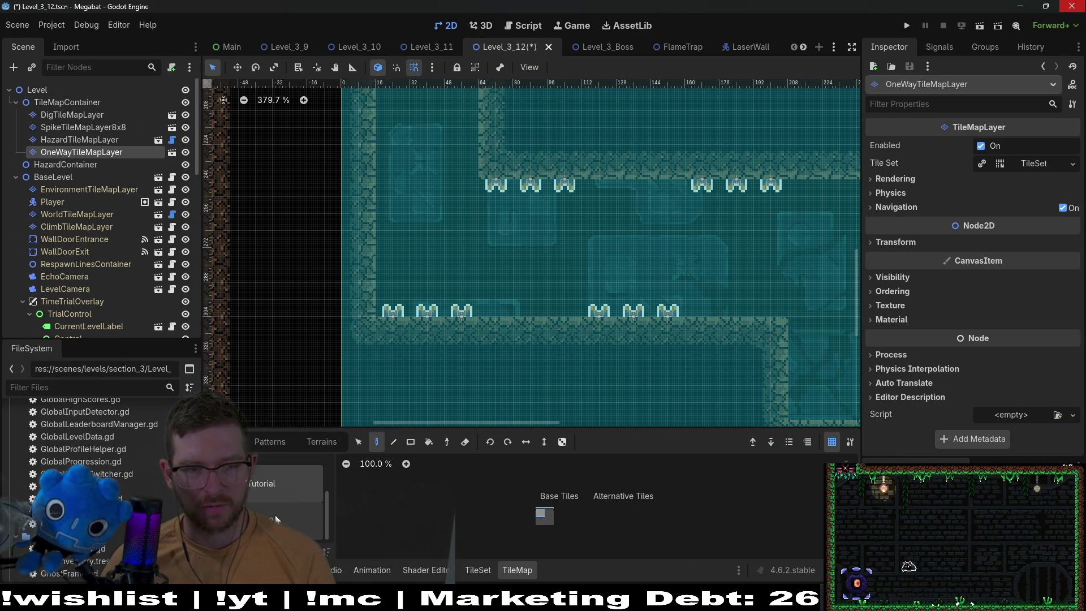
pyautogui.click(321, 441)
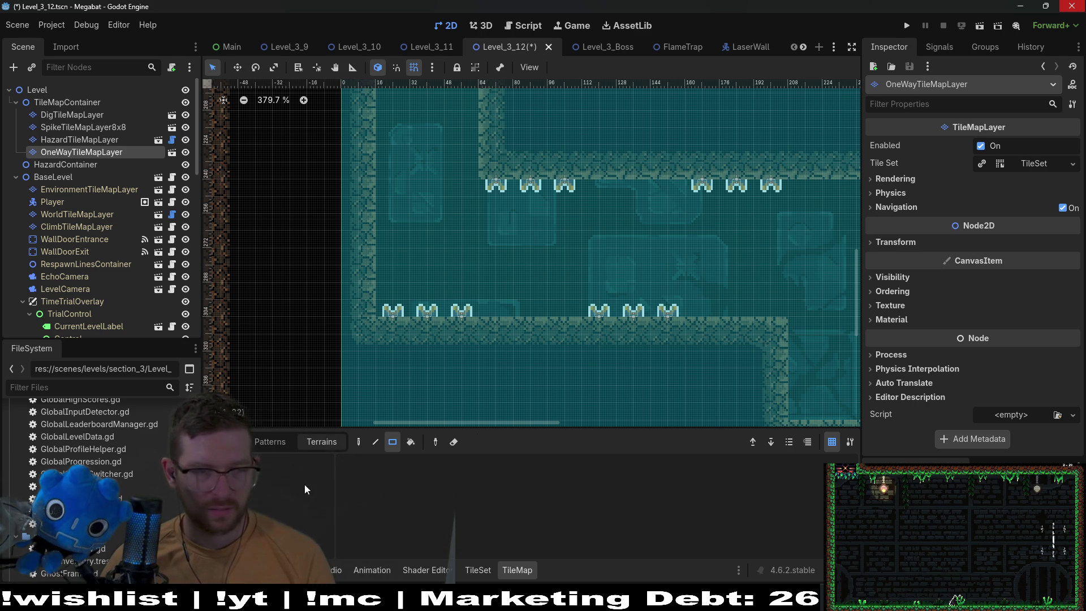
pyautogui.click(229, 442)
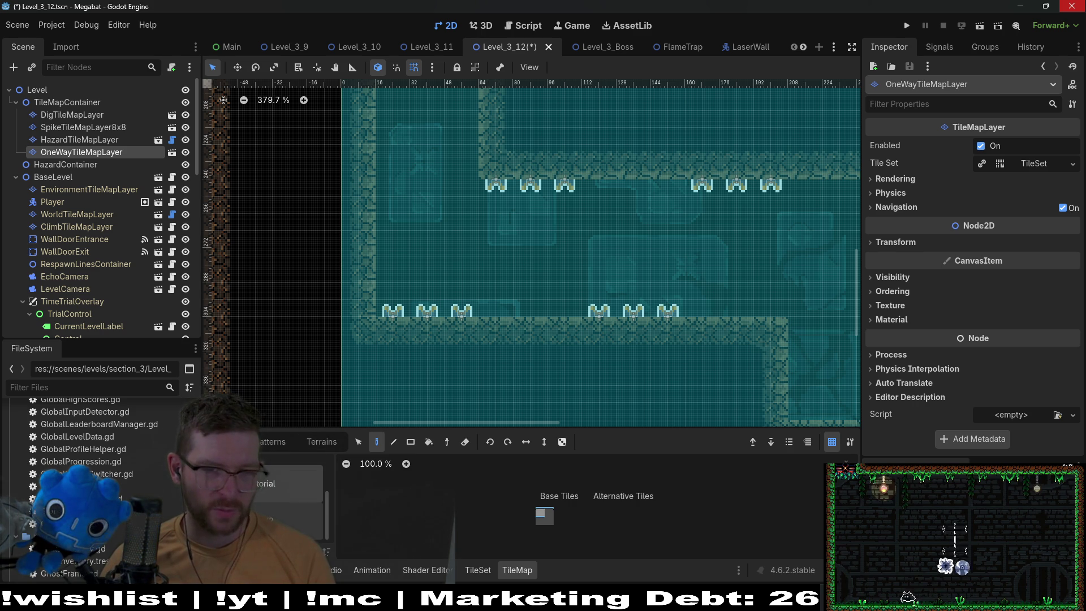
pyautogui.scroll(1, 282, 498)
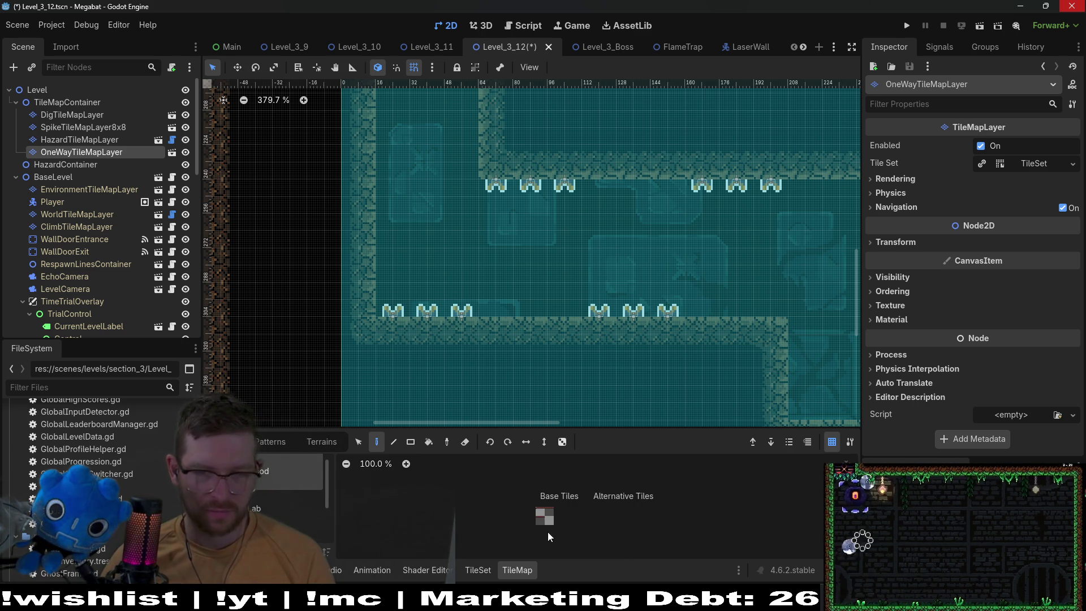
pyautogui.click(540, 513)
pyautogui.click(394, 289)
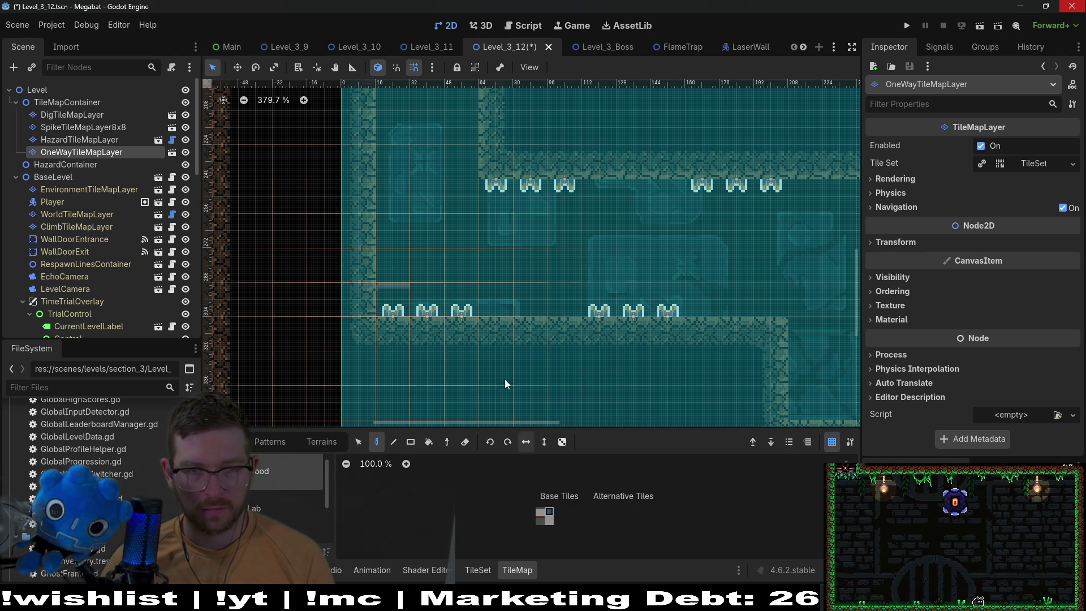
pyautogui.moveTo(693, 295); pyautogui.dragTo(603, 293)
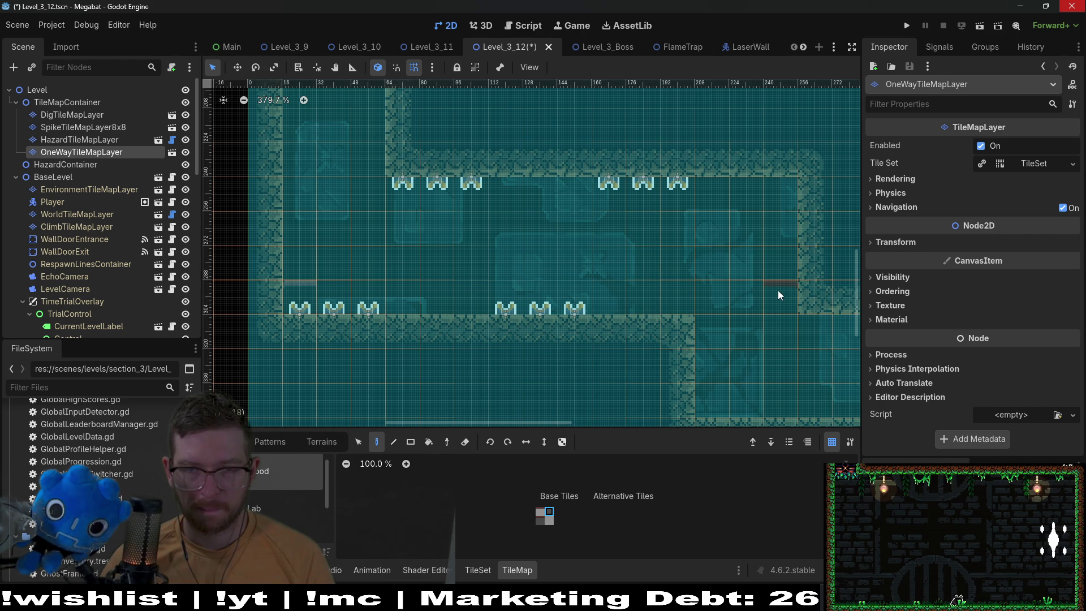
pyautogui.click(676, 292)
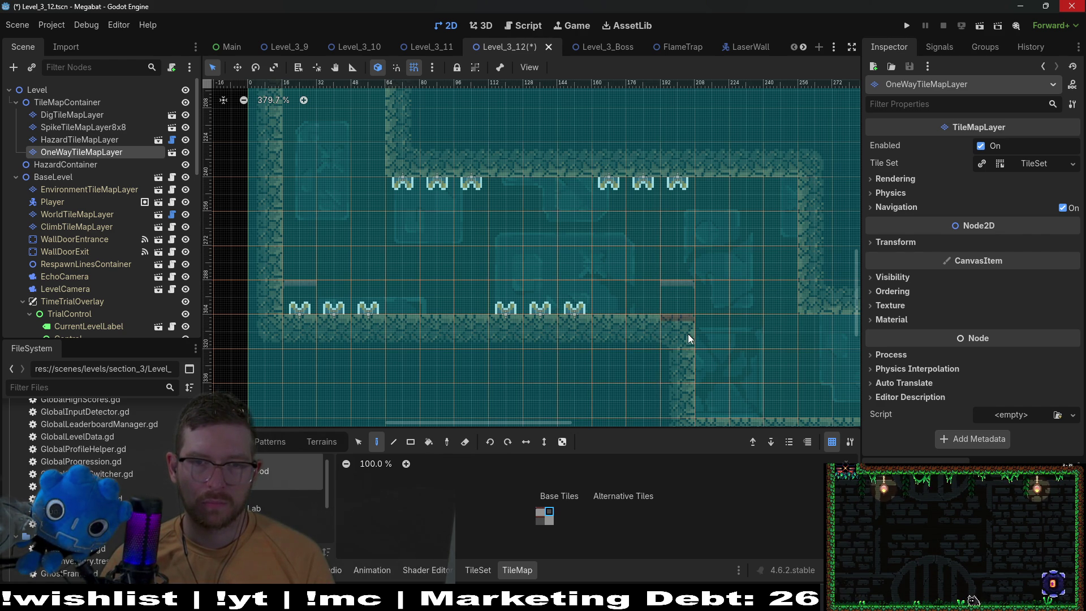
pyautogui.click(541, 520)
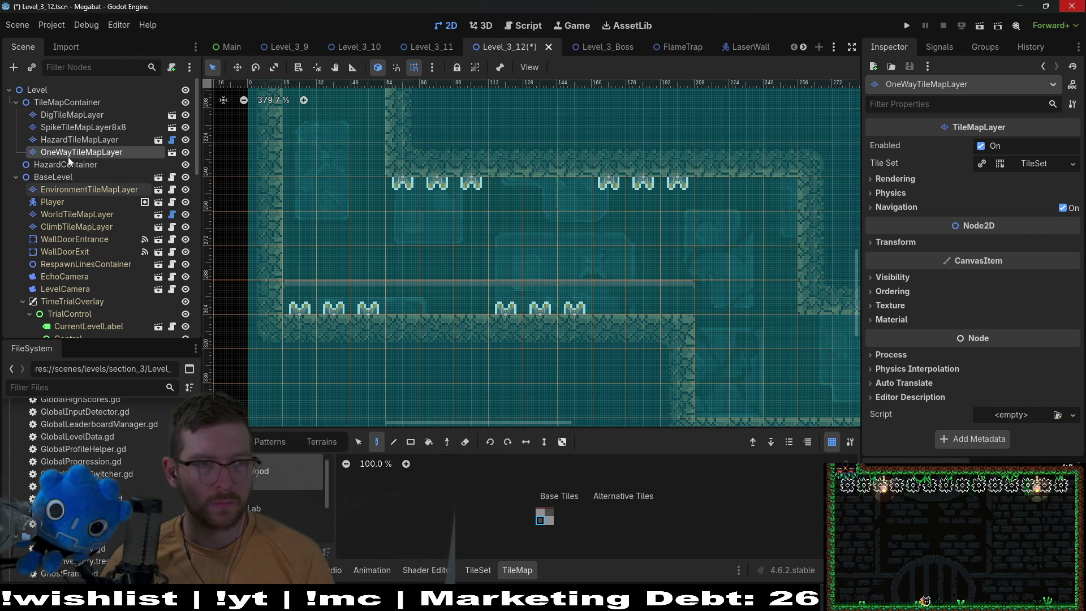
# - On HazardTileMapLayer, paint a 10×2 row of spikes across the one-way platform
pyautogui.click(79, 126)
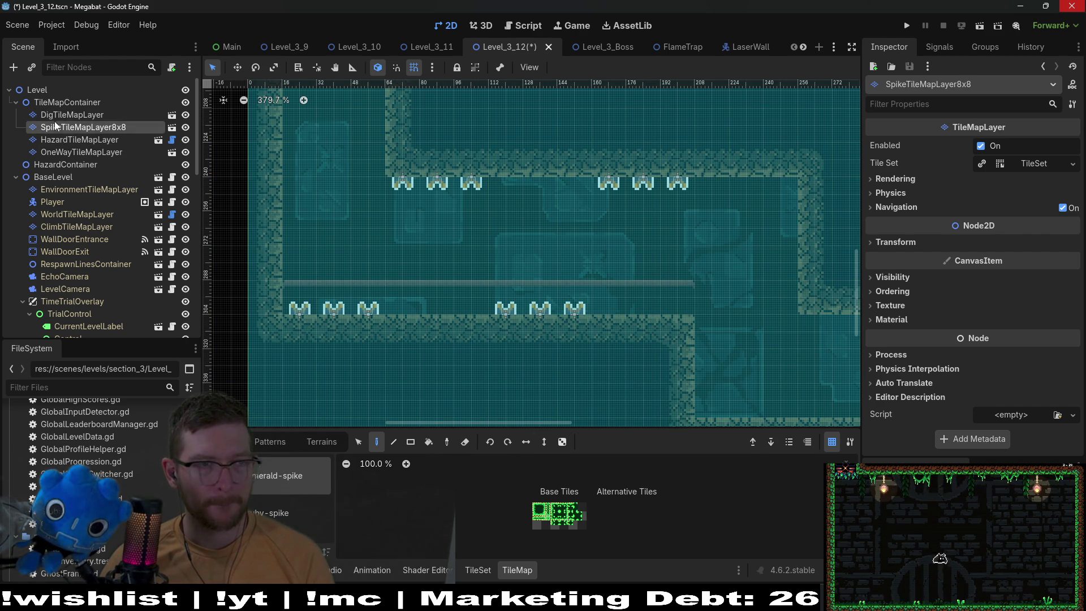
pyautogui.click(72, 115)
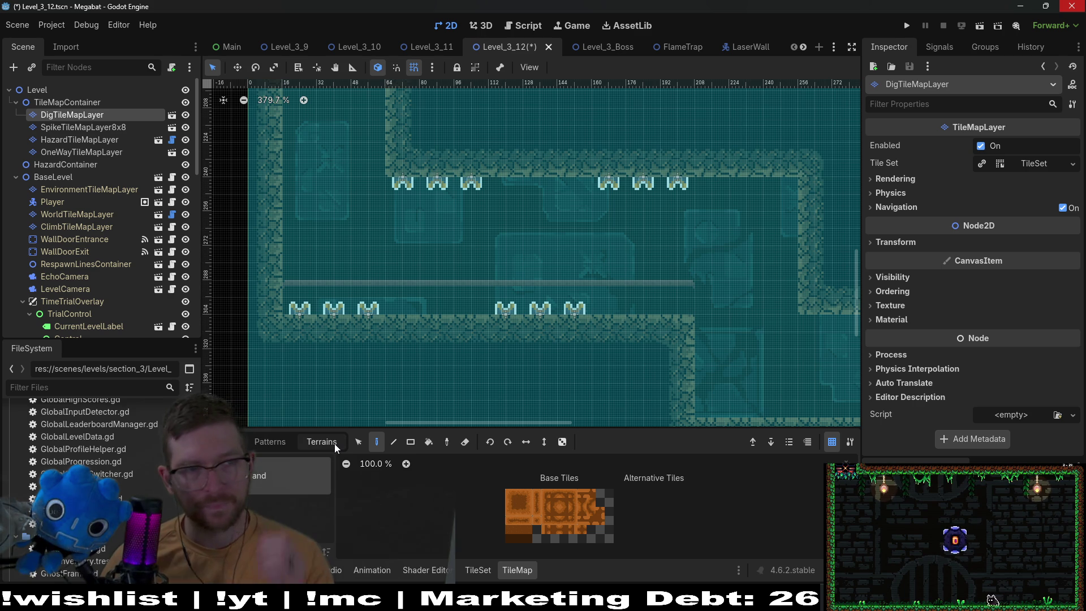
pyautogui.click(79, 140)
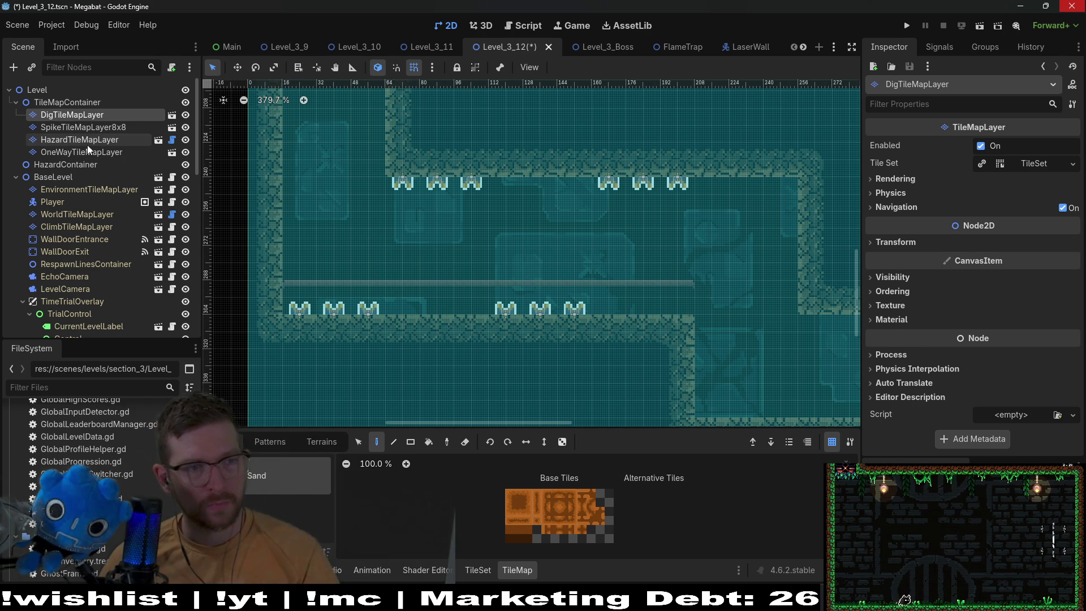
pyautogui.press('r')
pyautogui.moveTo(312, 262); pyautogui.dragTo(677, 248)
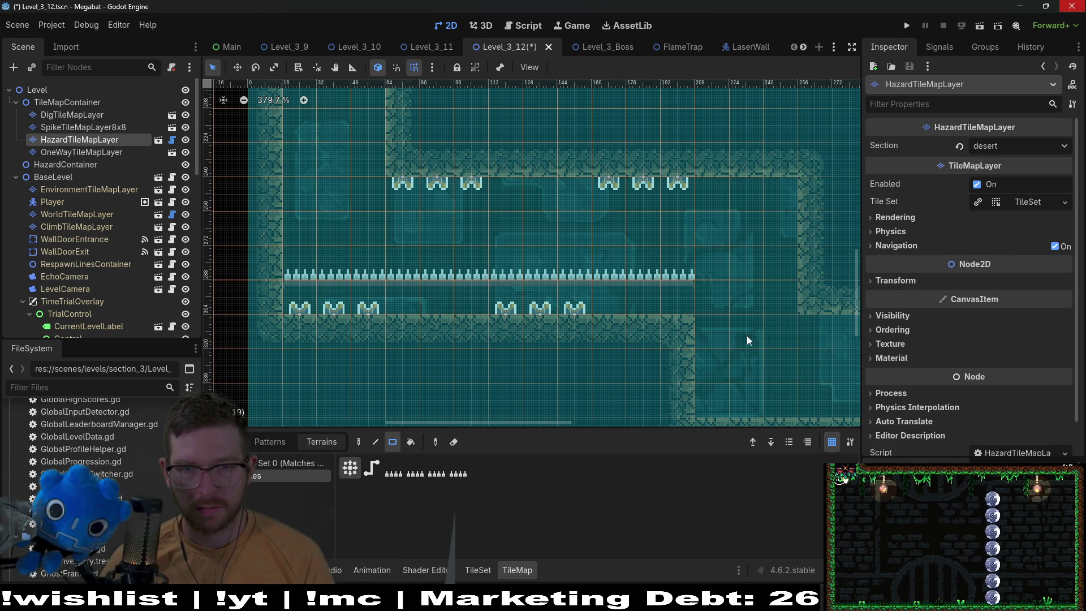
# - Paint DESERT wall columns on WorldTileMapLayer to close the gap at the spiked platform's right end
pyautogui.click(85, 214)
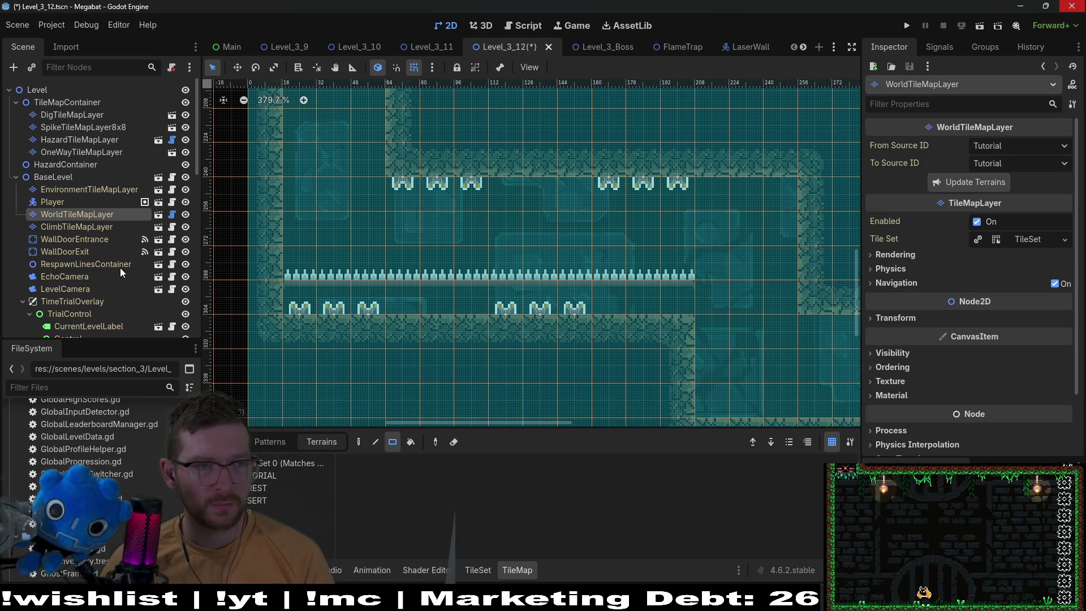
pyautogui.click(262, 503)
pyautogui.moveTo(711, 310)
pyautogui.mouseDown()
pyautogui.moveTo(705, 338)
pyautogui.moveTo(779, 345)
pyautogui.moveTo(701, 351)
pyautogui.moveTo(685, 392)
pyautogui.moveTo(710, 385)
pyautogui.mouseUp()
pyautogui.hscroll(4, 735, 322)
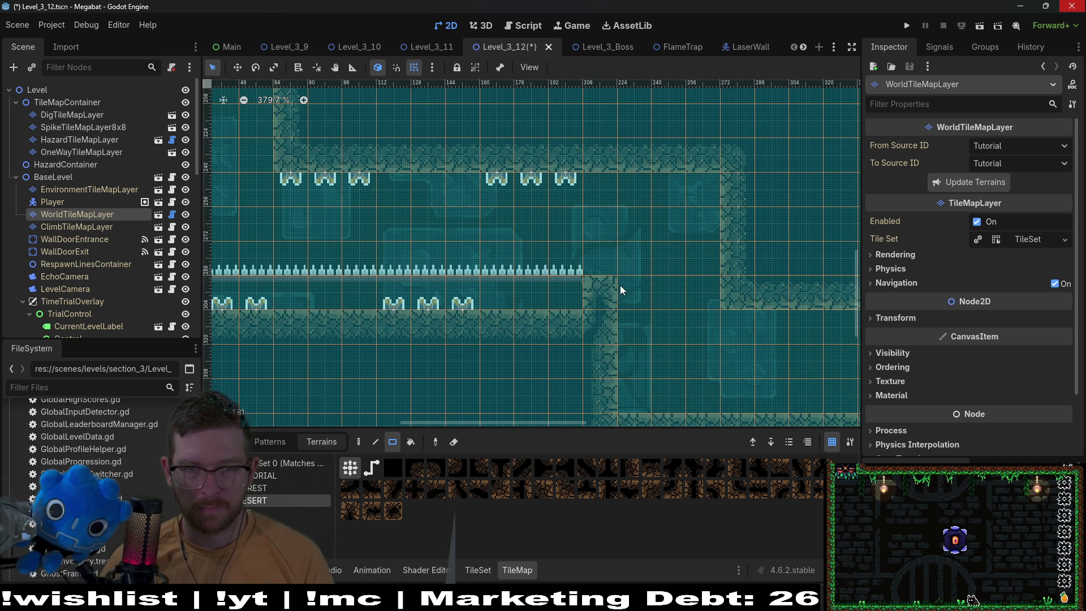
pyautogui.hscroll(-2, 606, 314)
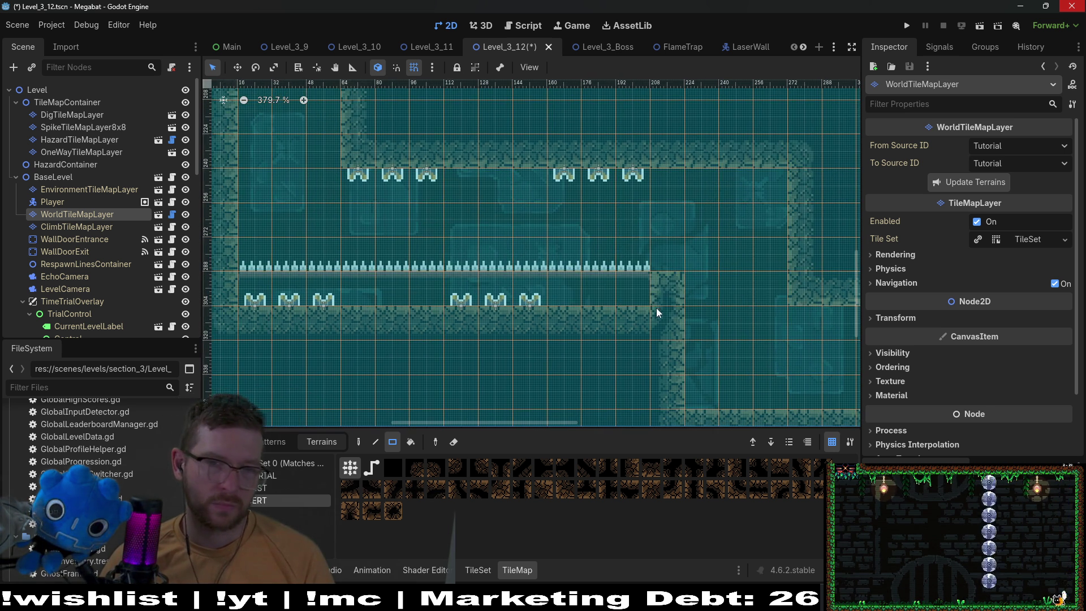
pyautogui.moveTo(690, 296); pyautogui.dragTo(701, 398)
pyautogui.hscroll(5, 665, 289)
pyautogui.moveTo(664, 286); pyautogui.dragTo(650, 183)
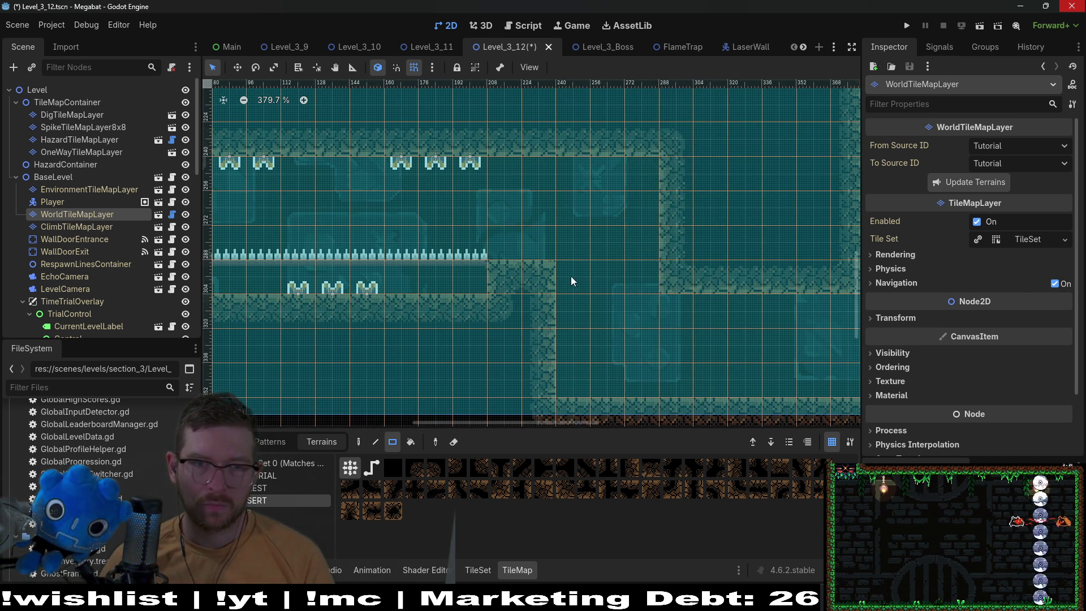
pyautogui.scroll(-5, 571, 276)
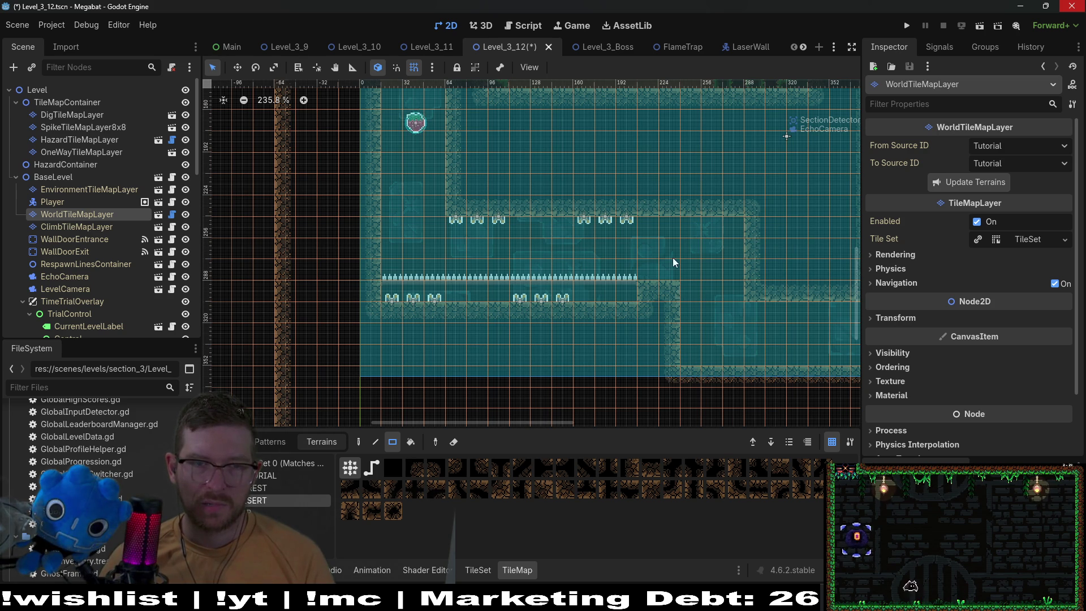
# - Run the level and fly the bat through the dirt blocks and both spike rooms
pyautogui.click(979, 27)
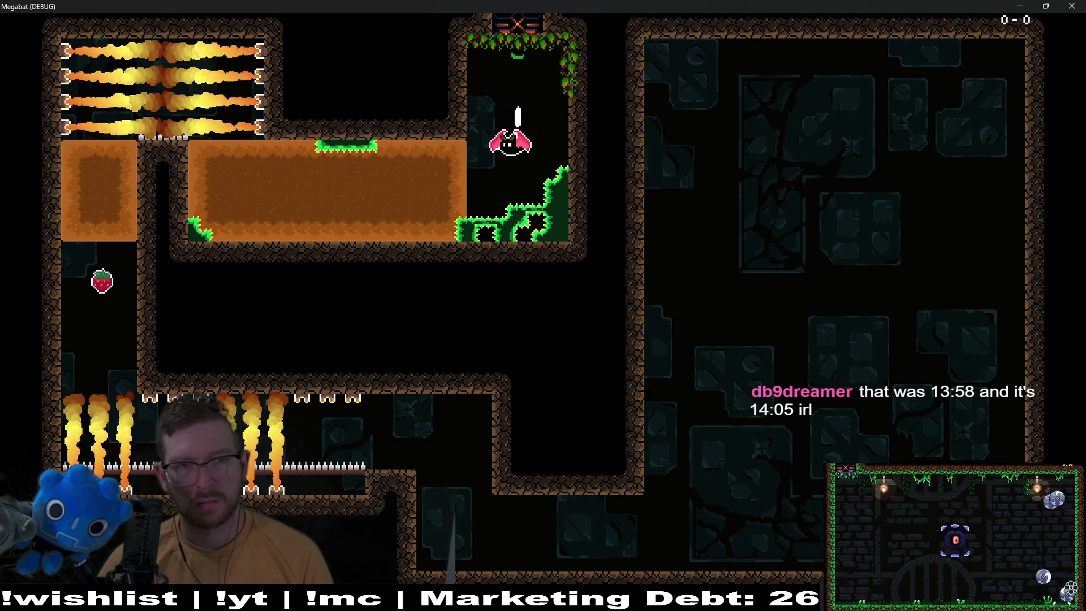
pyautogui.press('Left')
pyautogui.press('Up')
pyautogui.press('Right')
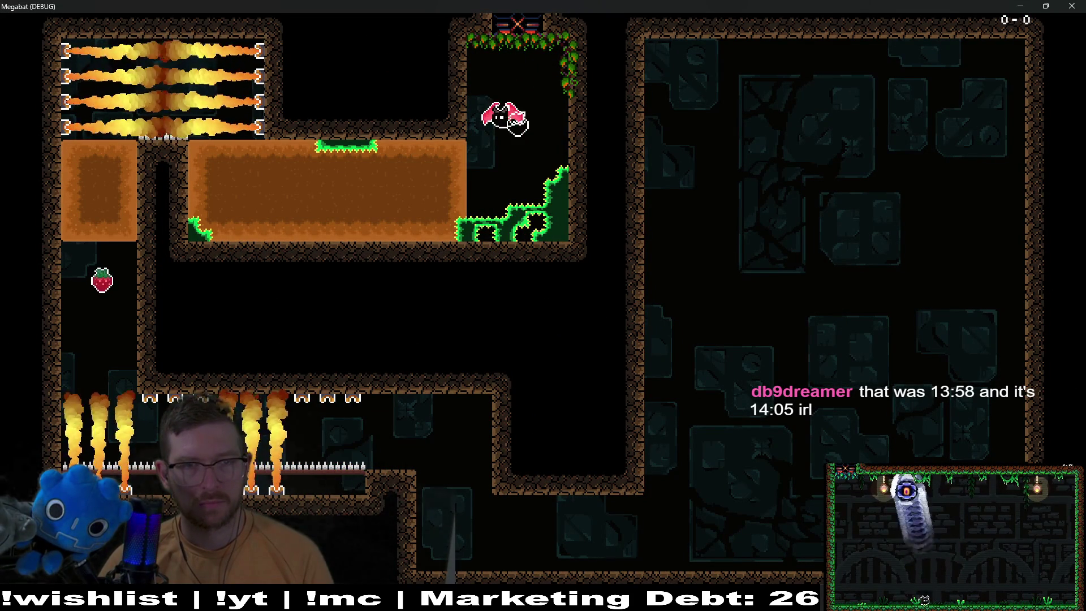
pyautogui.press('Left')
pyautogui.press('Up')
pyautogui.press('Left')
pyautogui.press('Down')
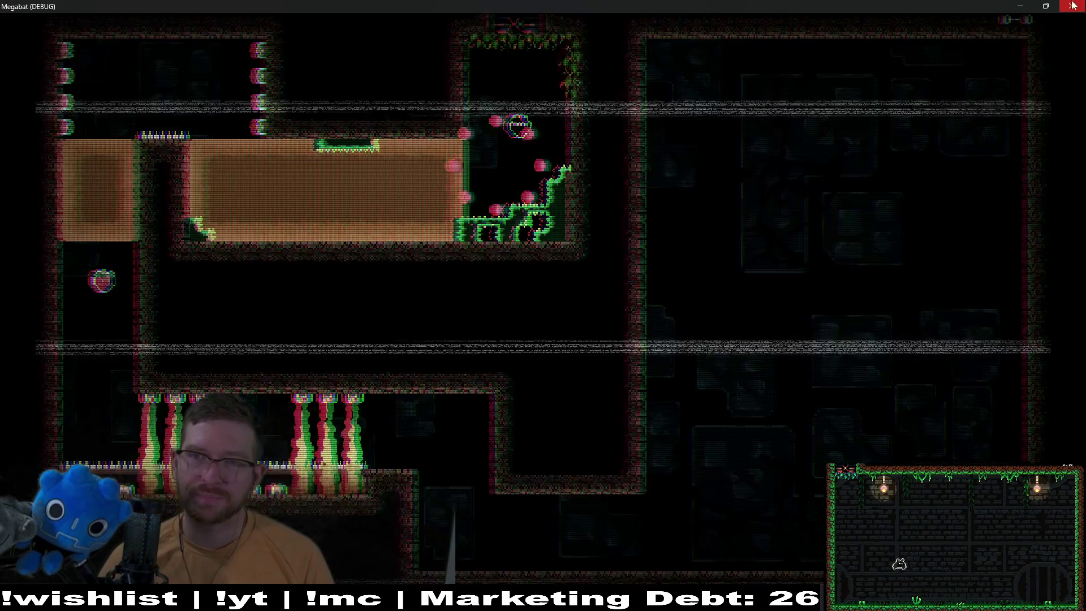
pyautogui.scroll(3, 491, 188)
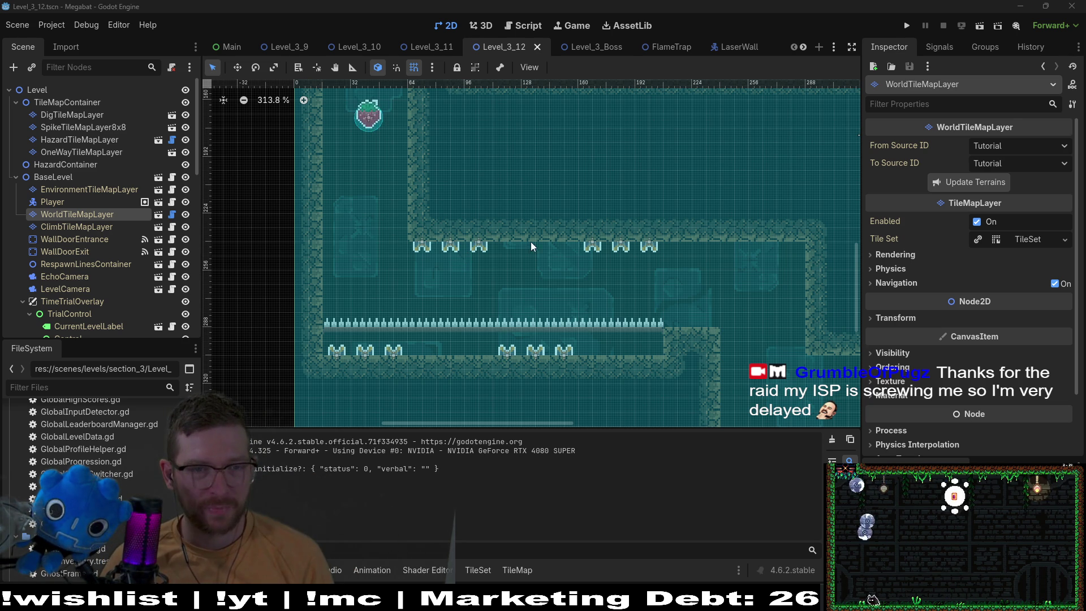
# - Paint a small strip of DESERT wall tiles on the corridor ceiling in WorldTileMapLayer
pyautogui.click(85, 127)
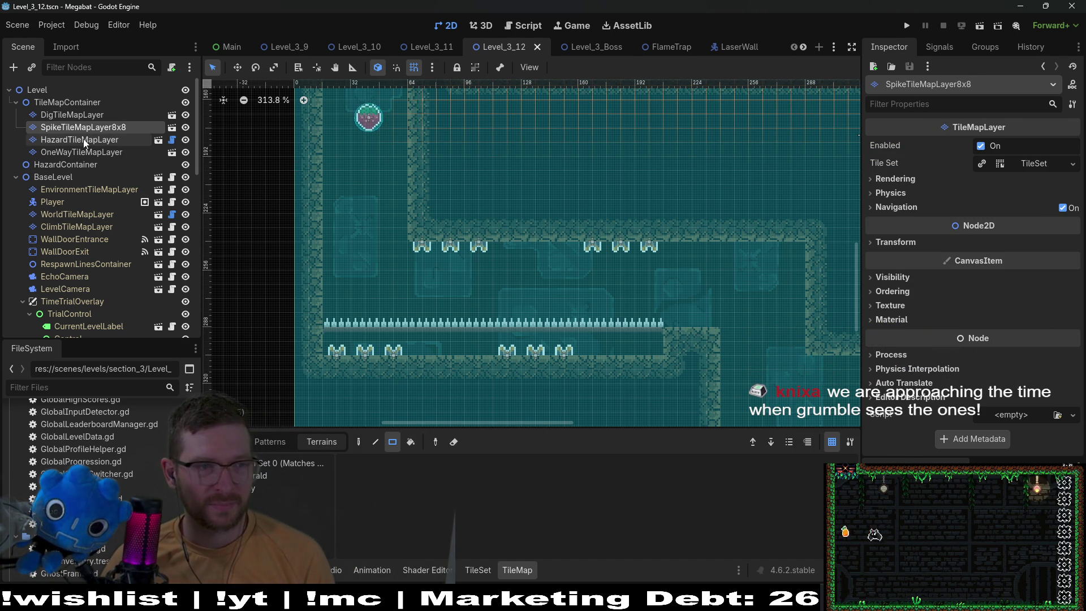
pyautogui.click(82, 214)
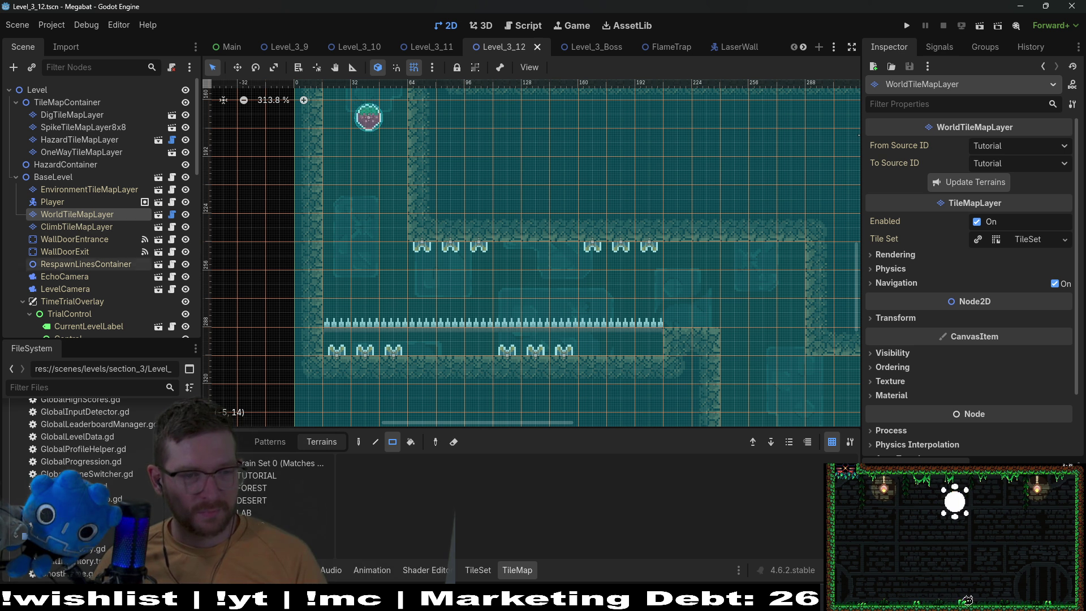
pyautogui.click(257, 500)
pyautogui.moveTo(424, 226); pyautogui.dragTo(476, 229)
# - Extend the ceiling with another row of wall tiles and erase one tile near the platform's right end
pyautogui.moveTo(590, 235); pyautogui.dragTo(657, 231)
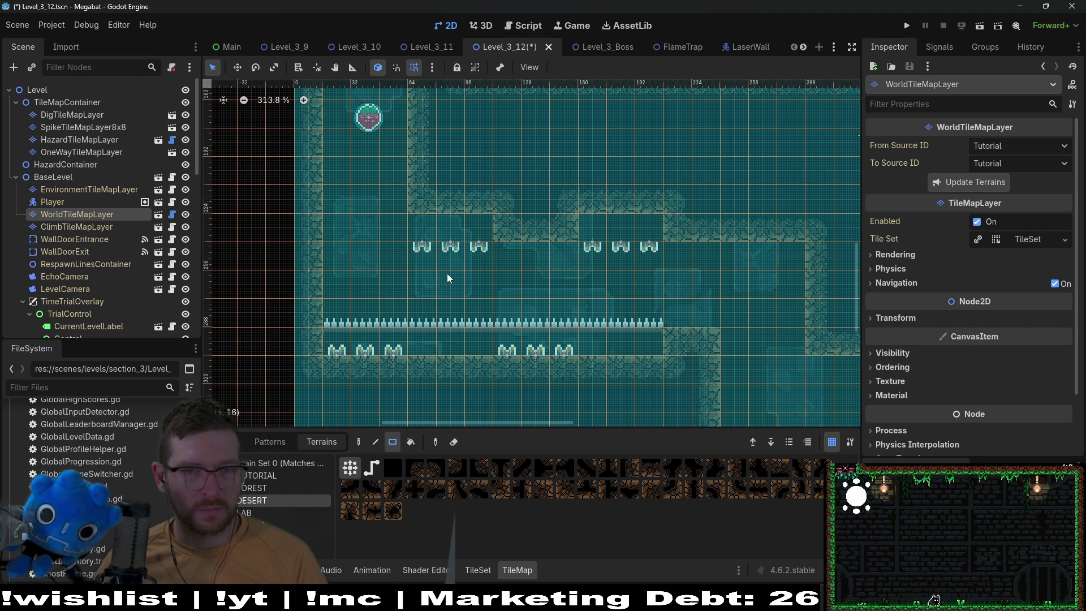
pyautogui.rightClick(681, 344)
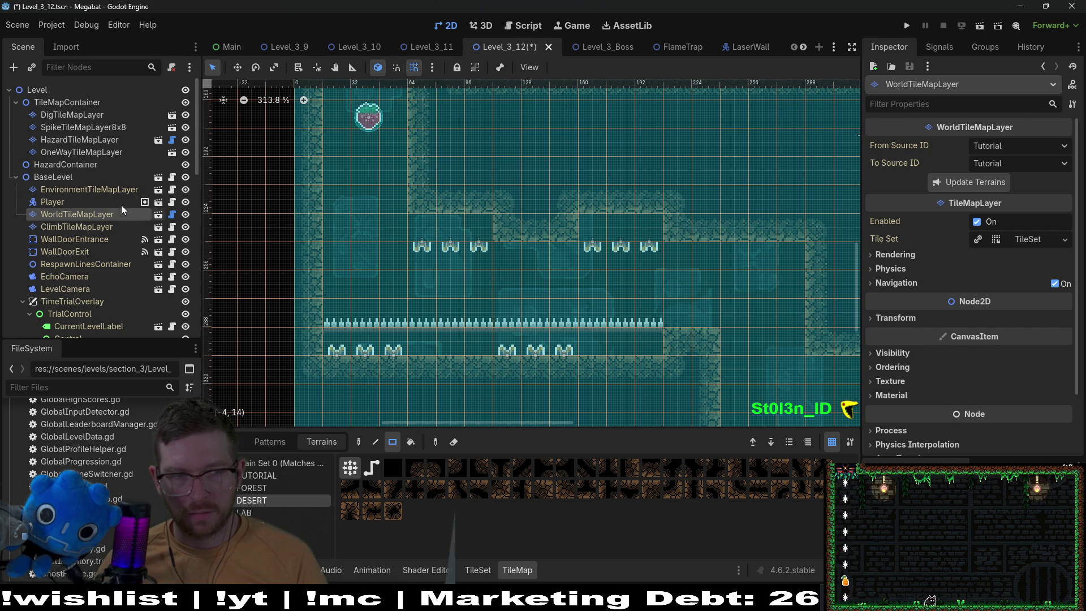
pyautogui.scroll(-5, 112, 208)
pyautogui.scroll(5, 116, 208)
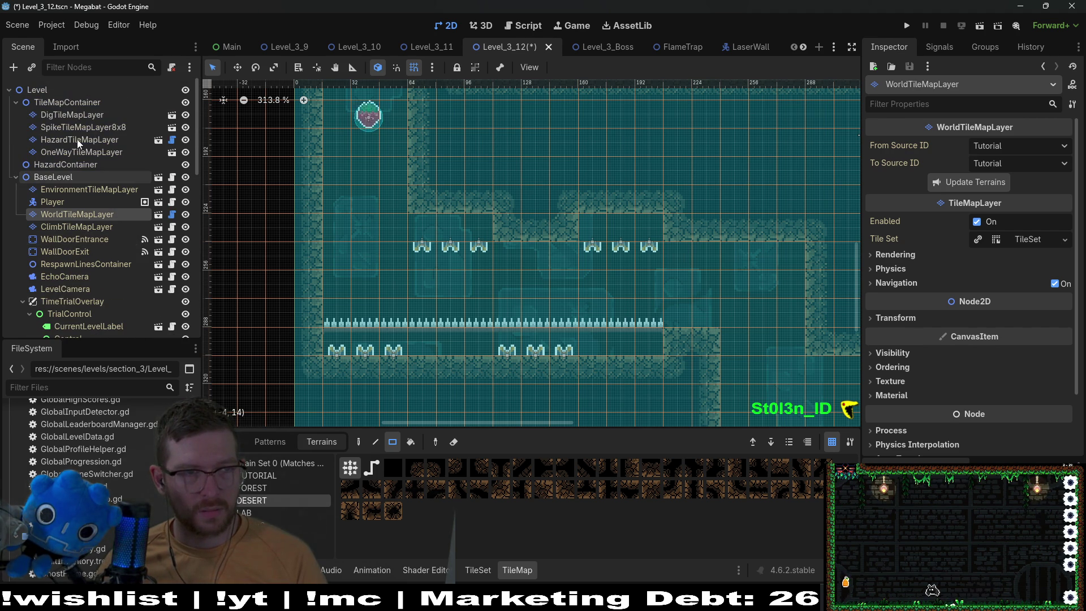
pyautogui.scroll(-5, 80, 238)
pyautogui.scroll(-10, 81, 234)
# - Raise FlameTrap12–14 and 18–20 about 16 pixels, then save and run the level
pyautogui.click(82, 290)
pyautogui.keyDown('ctrl'); pyautogui.click(80, 302); pyautogui.keyUp('ctrl')
pyautogui.keyDown('ctrl'); pyautogui.click(86, 277); pyautogui.keyUp('ctrl')
pyautogui.keyDown('ctrl'); pyautogui.click(87, 226); pyautogui.keyUp('ctrl')
pyautogui.keyDown('ctrl'); pyautogui.click(82, 205); pyautogui.keyUp('ctrl')
pyautogui.keyDown('ctrl'); pyautogui.click(85, 214); pyautogui.keyUp('ctrl')
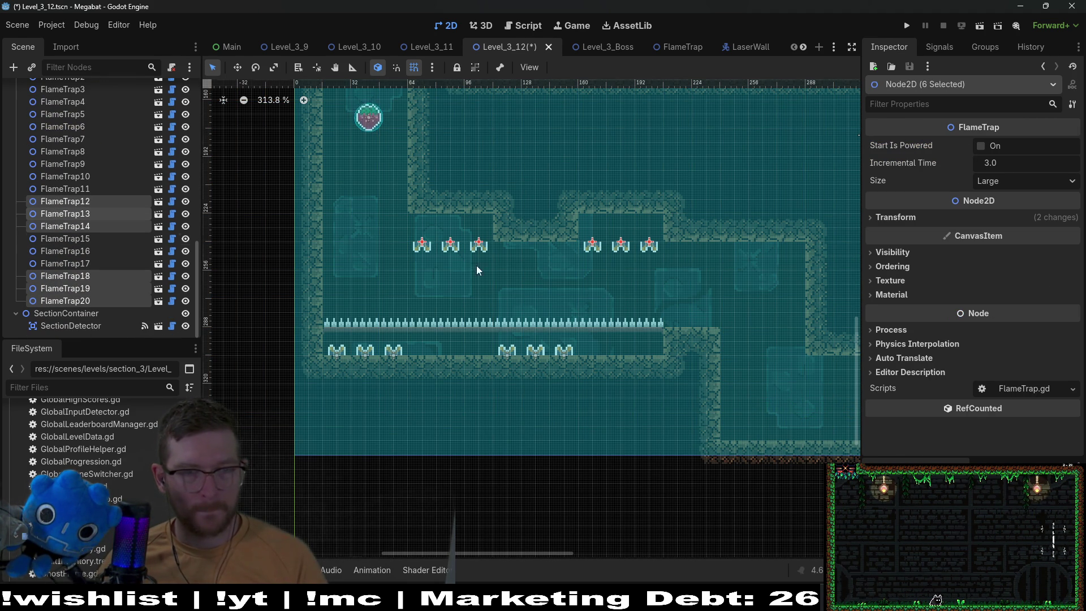
pyautogui.scroll(4, 563, 266)
pyautogui.press('Up')
pyautogui.press('Up')
pyautogui.press('Up')
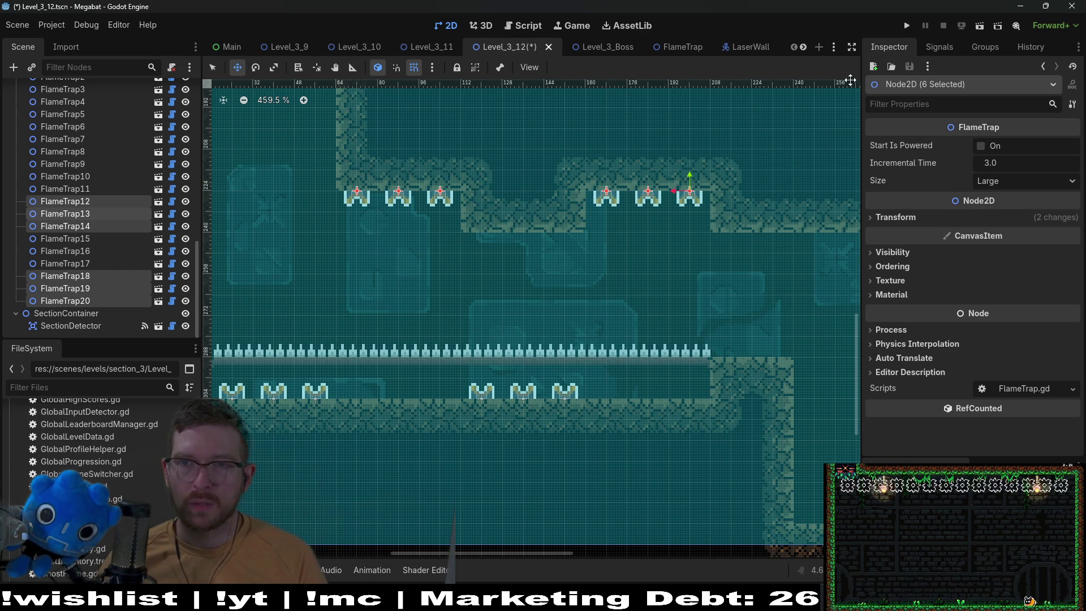
pyautogui.click(974, 27)
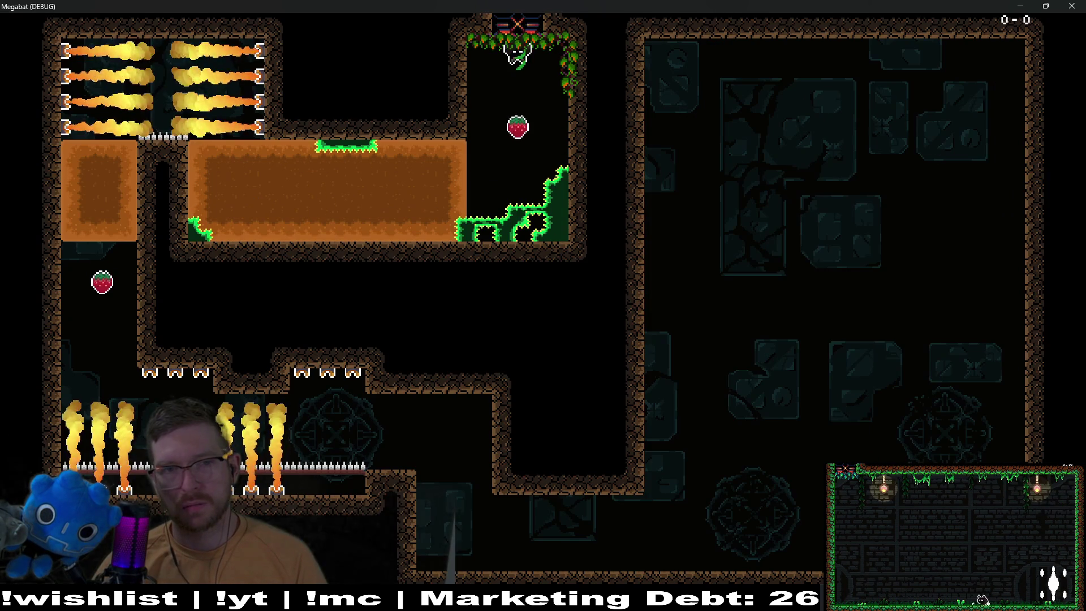
# - Fly the bat left, down the left shaft and right under the ceiling flame traps, then close the game
pyautogui.press('Left')
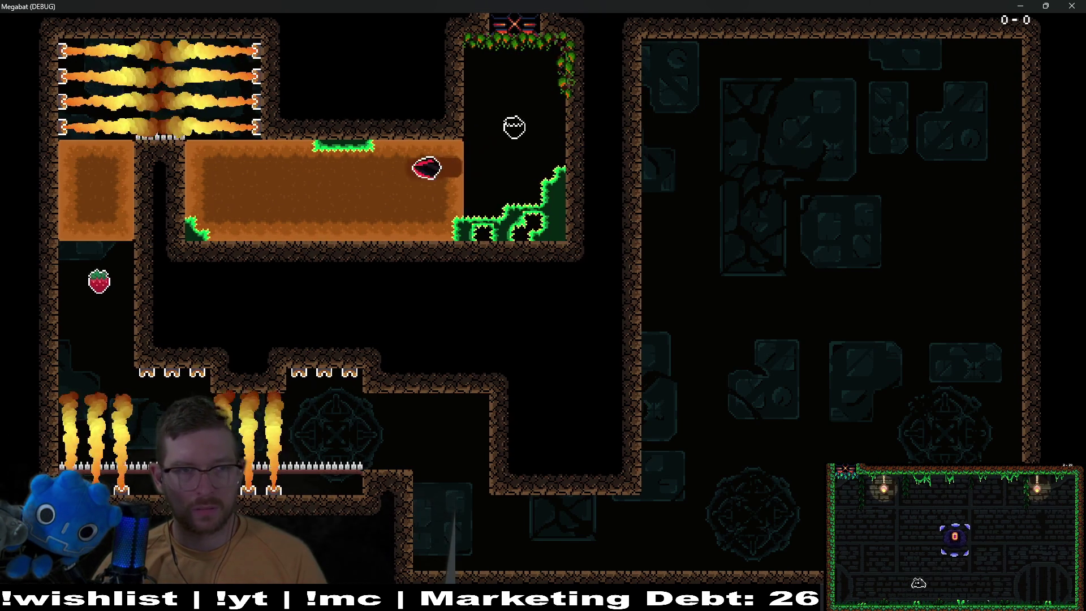
pyautogui.press('Down')
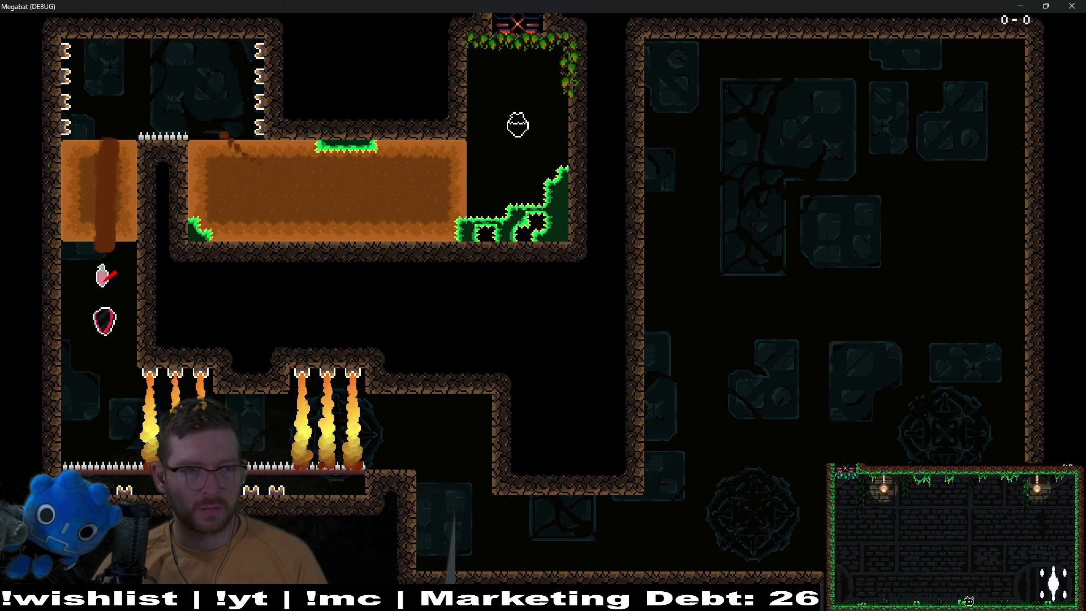
pyautogui.press('Right')
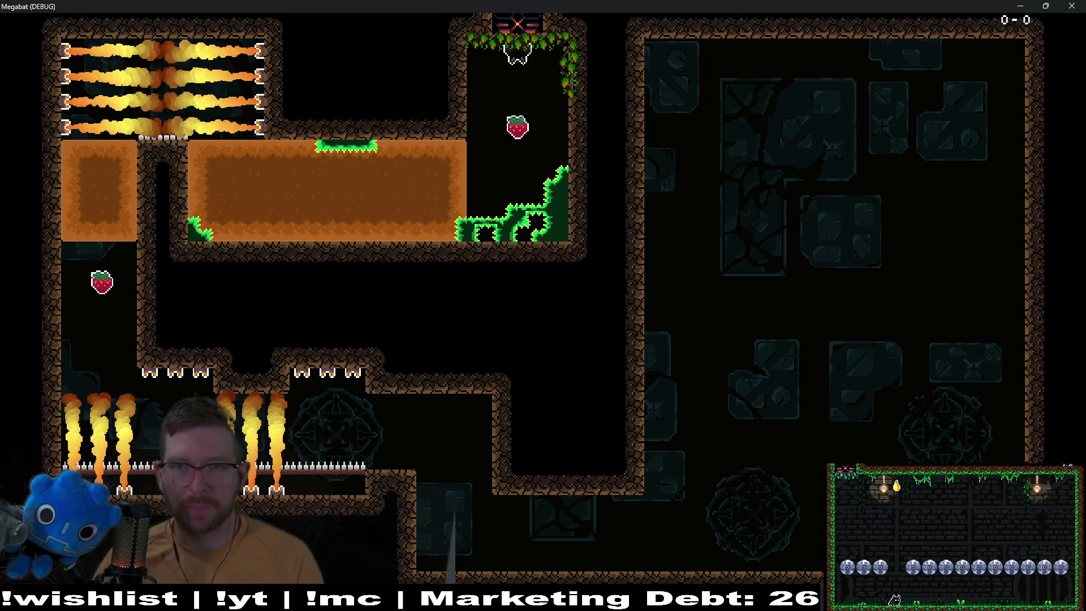
pyautogui.click(1073, 5)
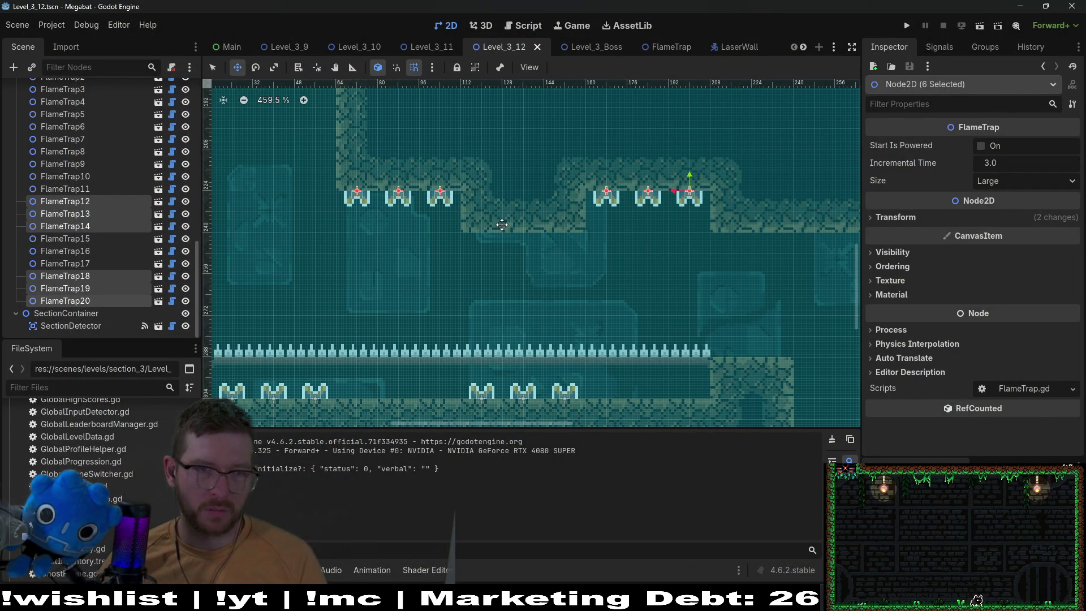
pyautogui.press('Right')
pyautogui.press('Right')
pyautogui.press('Right')
pyautogui.press('Right')
pyautogui.press('Right')
pyautogui.press('Right')
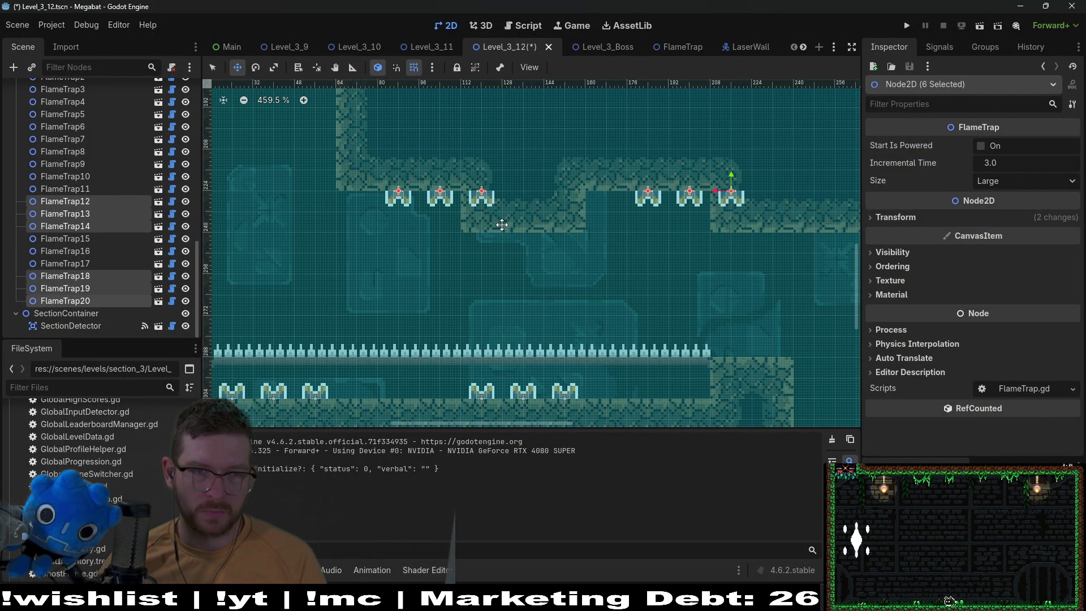
pyautogui.scroll(-3, 502, 224)
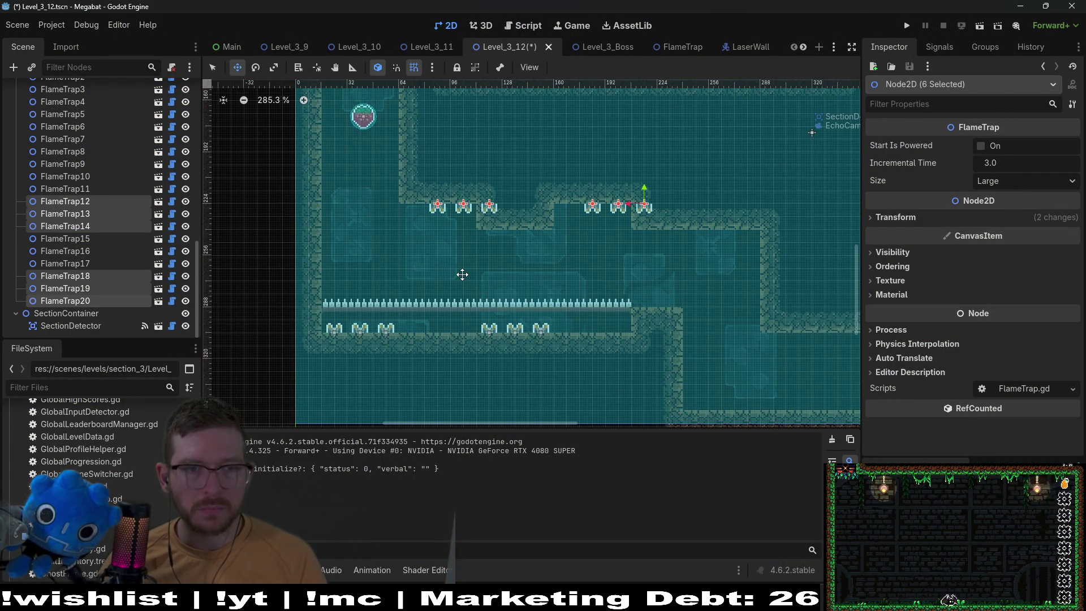
pyautogui.scroll(10, 80, 219)
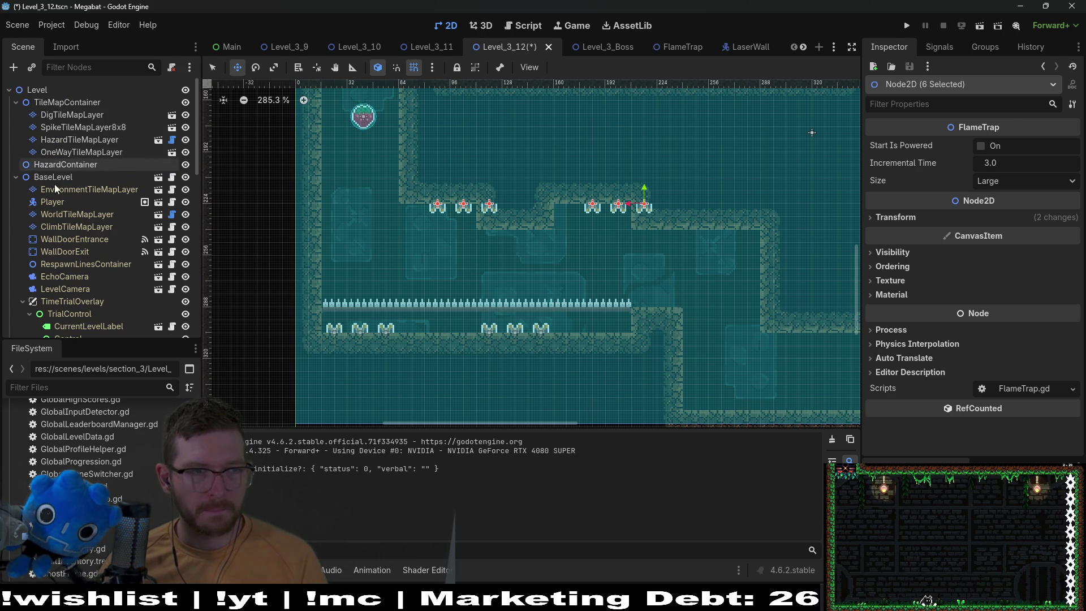
pyautogui.click(79, 215)
pyautogui.click(249, 500)
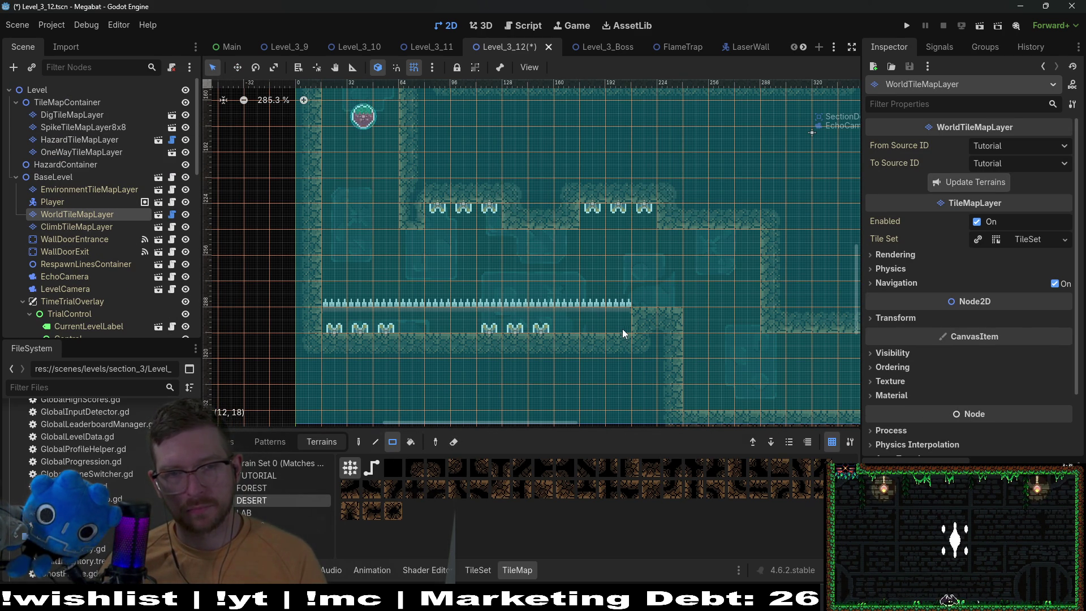
pyautogui.scroll(-10, 65, 232)
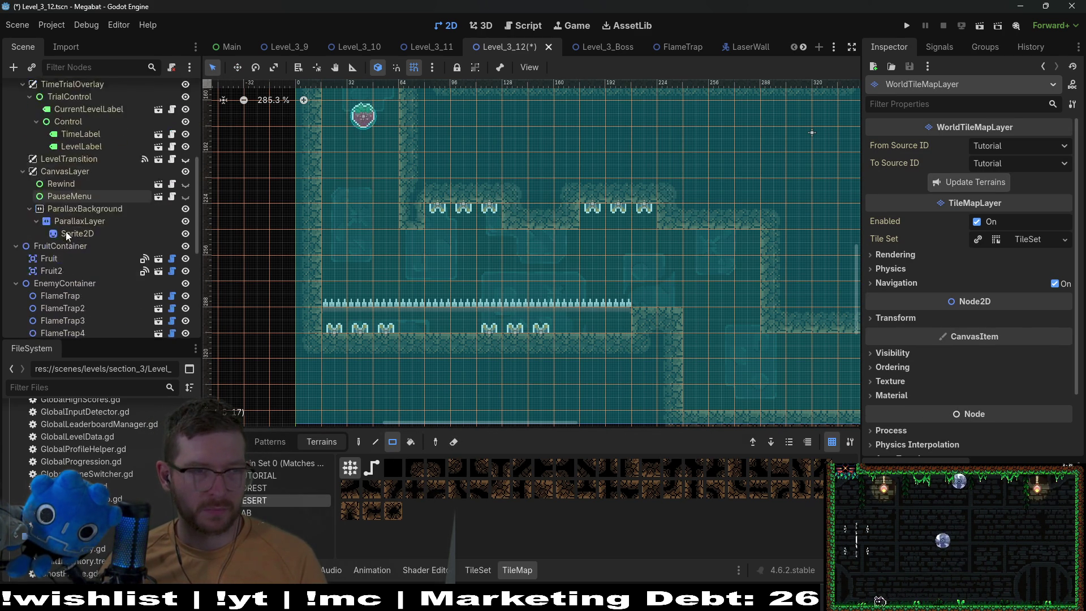
pyautogui.scroll(-1, 88, 302)
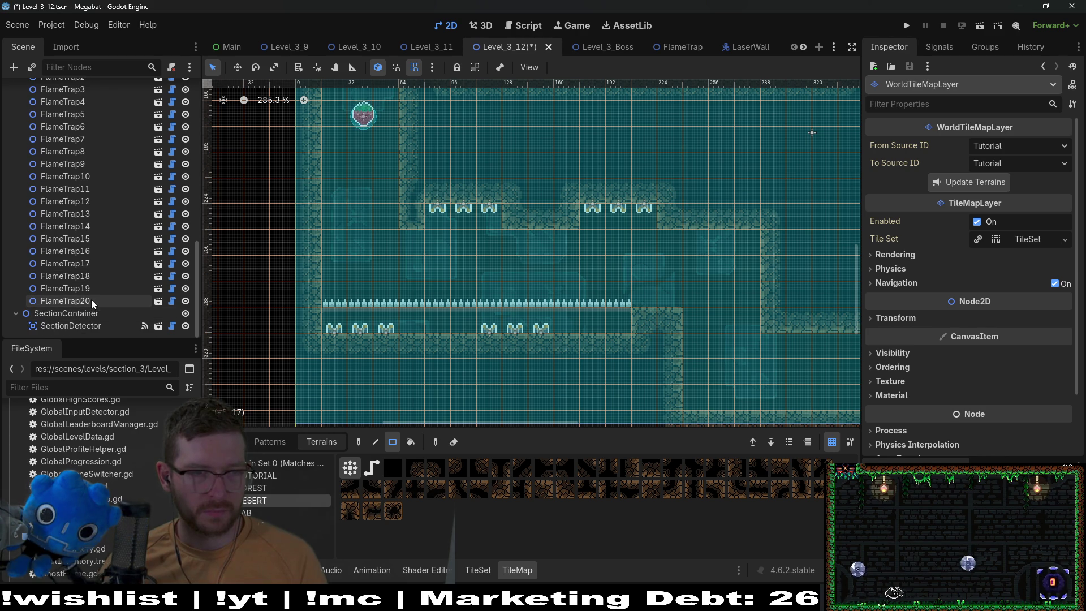
pyautogui.click(95, 298)
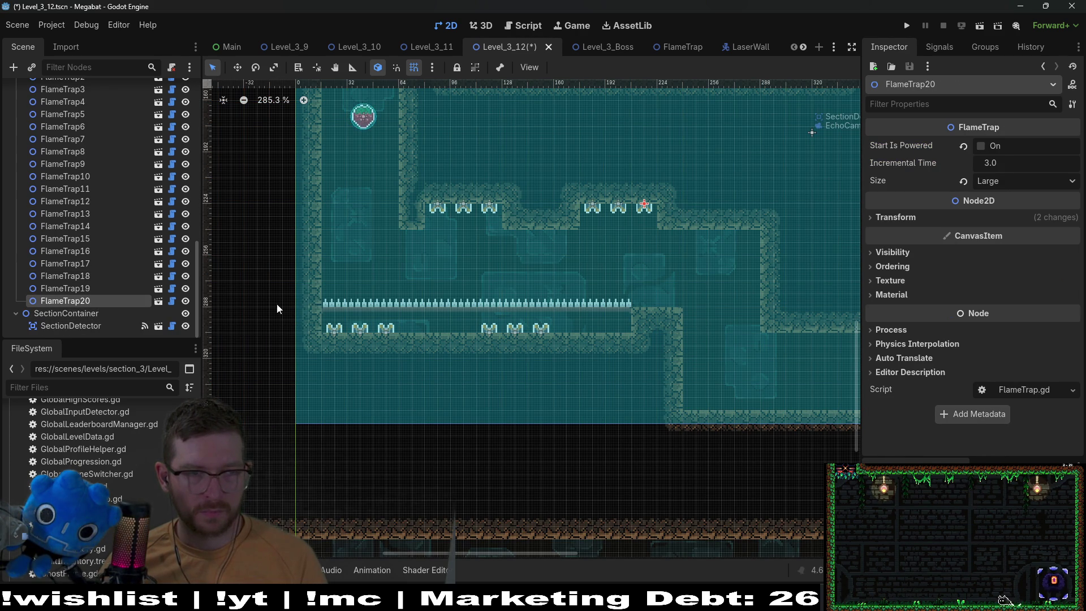
# - Shift floor flame traps FlameTrap15–17 to the right
pyautogui.click(87, 203)
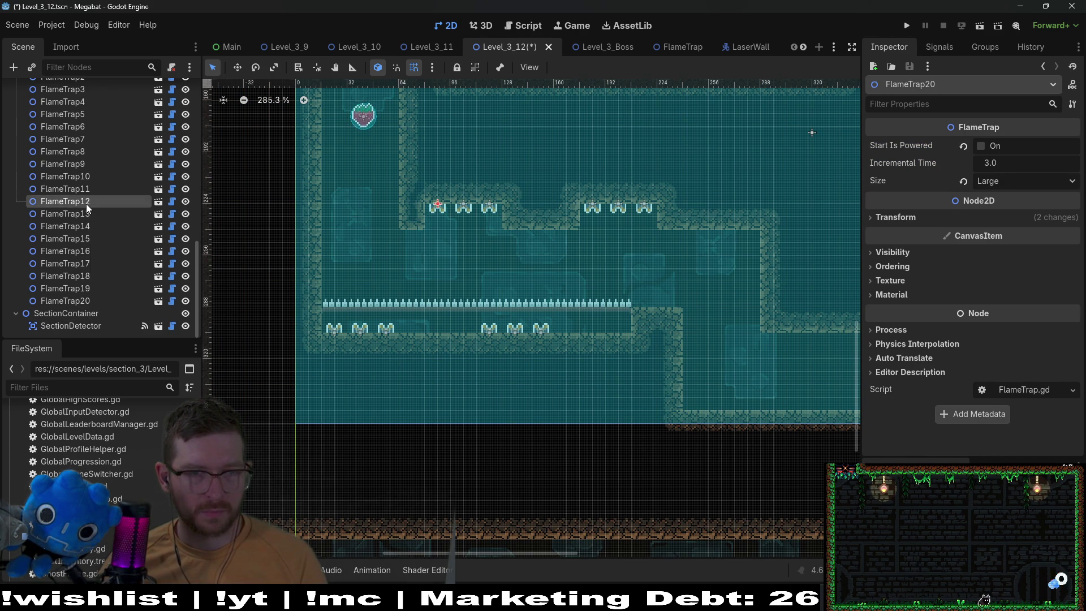
pyautogui.click(87, 241)
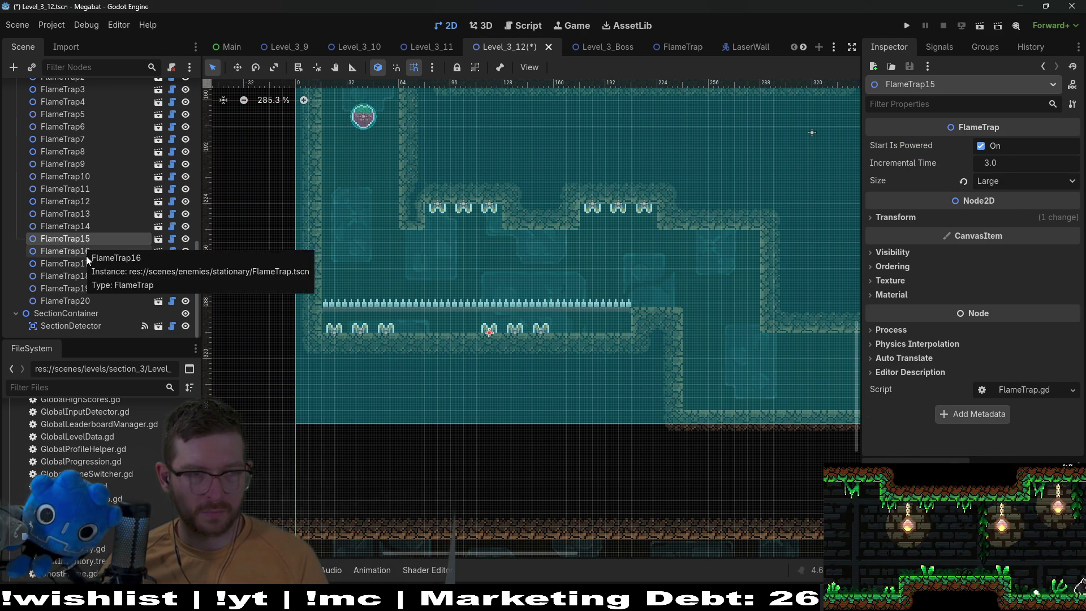
pyautogui.keyDown('shift'); pyautogui.click(87, 263); pyautogui.keyUp('shift')
pyautogui.press('w')
pyautogui.hotkey('shift', 'Right')
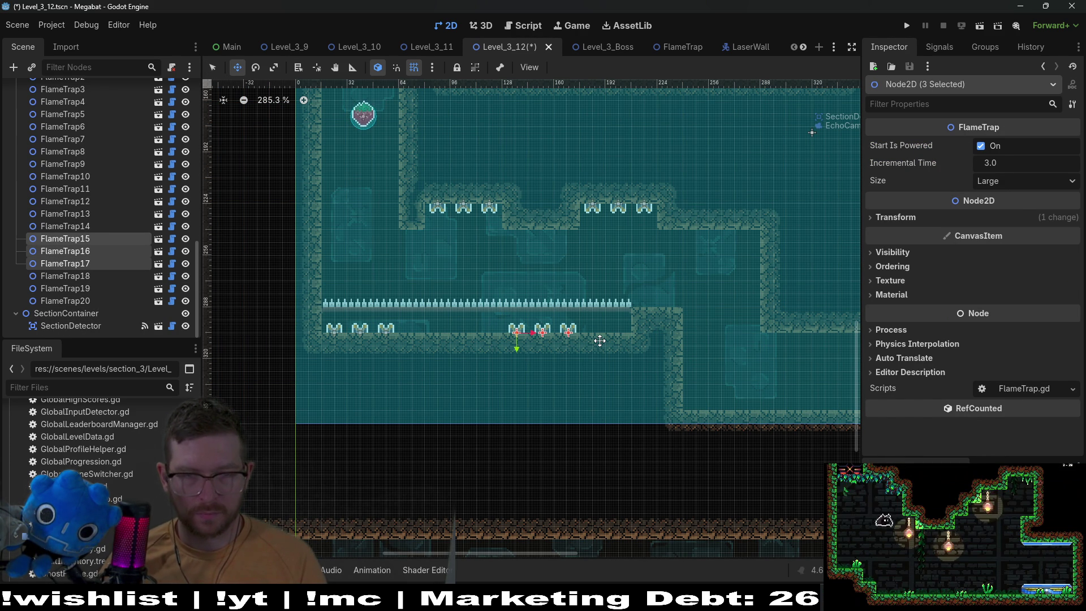
pyautogui.scroll(5, 543, 333)
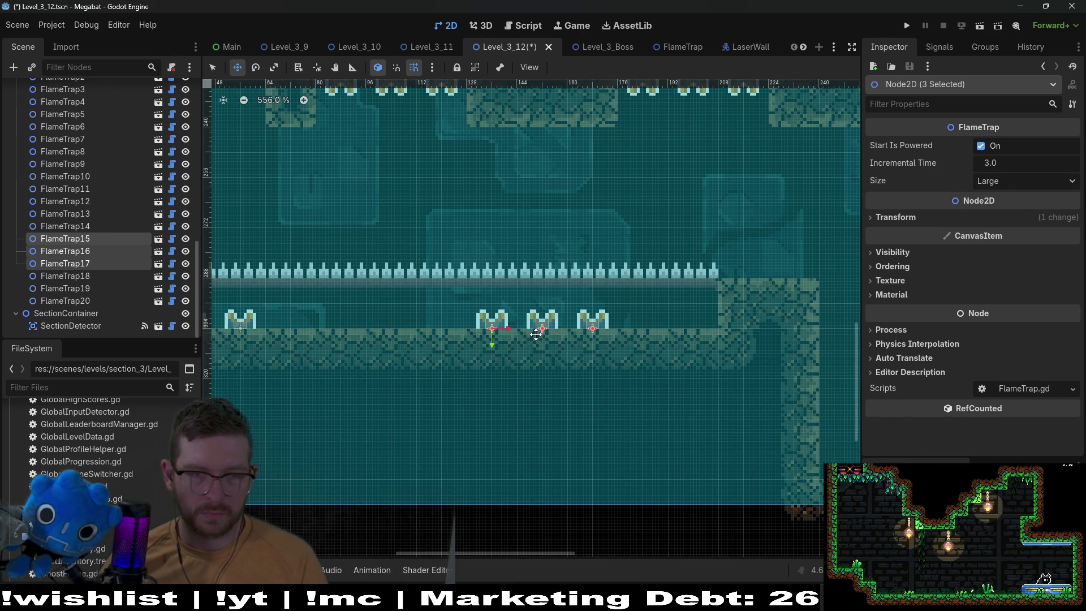
pyautogui.scroll(-4, 470, 304)
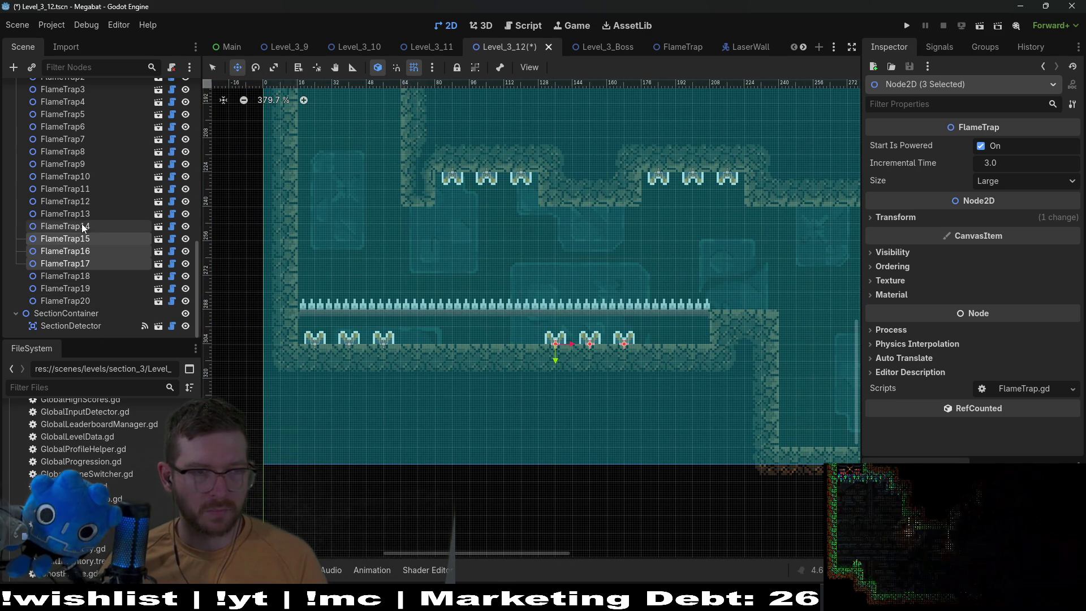
# - Duplicate FlameTrap11 and move the copy right as a fourth trap in the left group
pyautogui.click(65, 226)
pyautogui.click(83, 202)
pyautogui.click(79, 177)
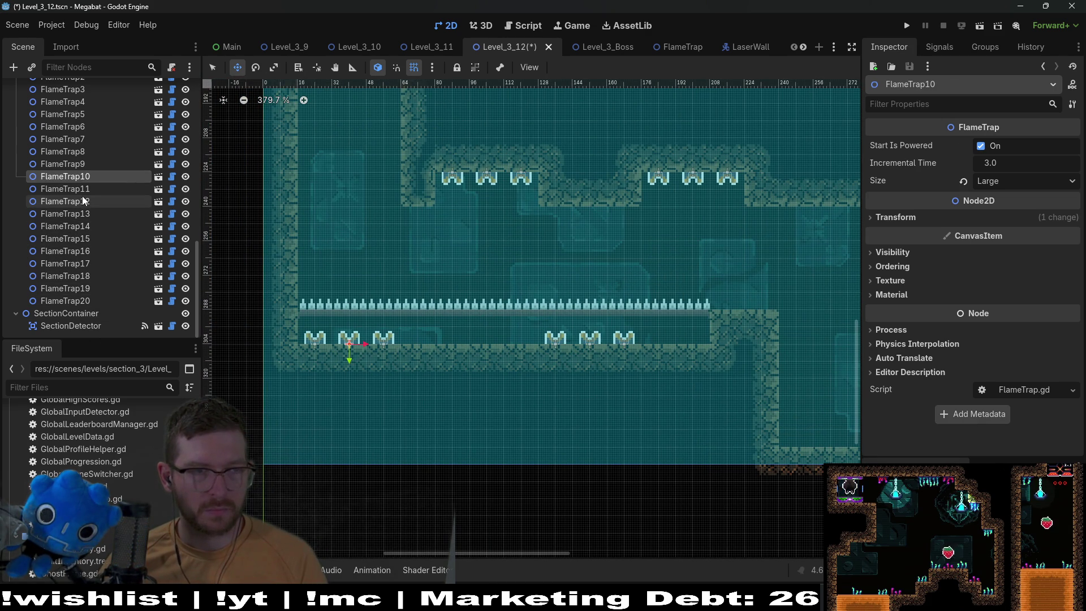
pyautogui.click(85, 188)
pyautogui.hotkey('ctrl', 'd')
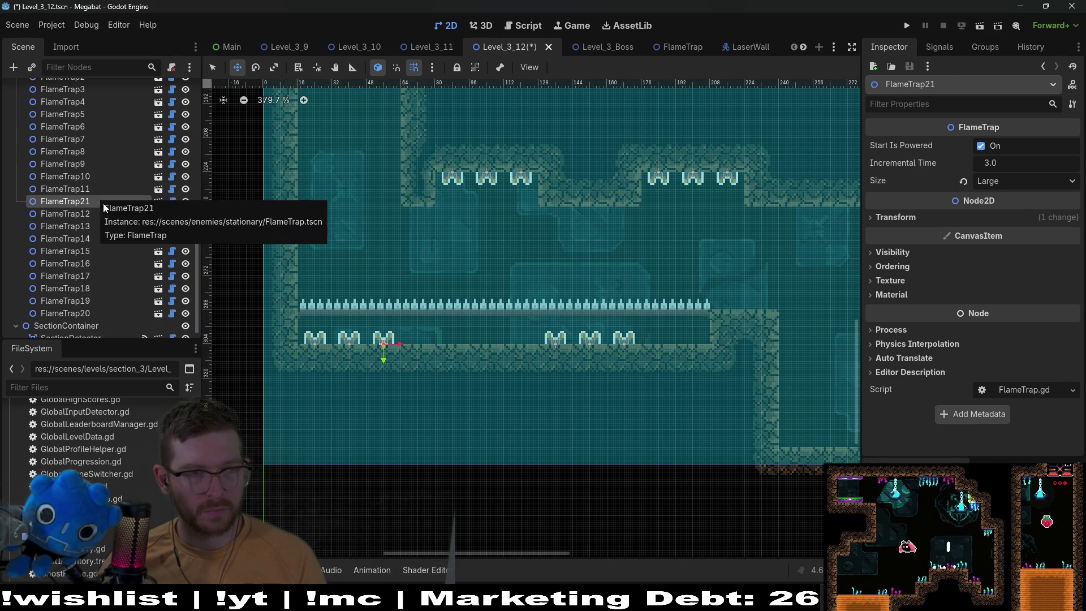
pyautogui.press('Right')
pyautogui.press('Right')
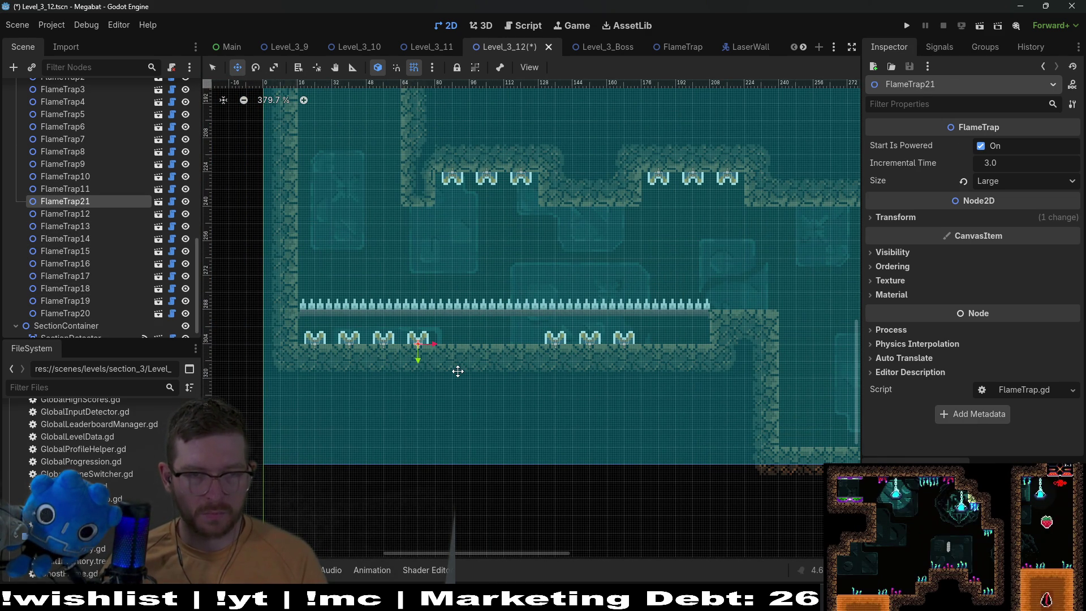
# - Save the level scene and launch a playtest with F6
pyautogui.hotkey('ctrl', 's')
pyautogui.scroll(-3, 487, 250)
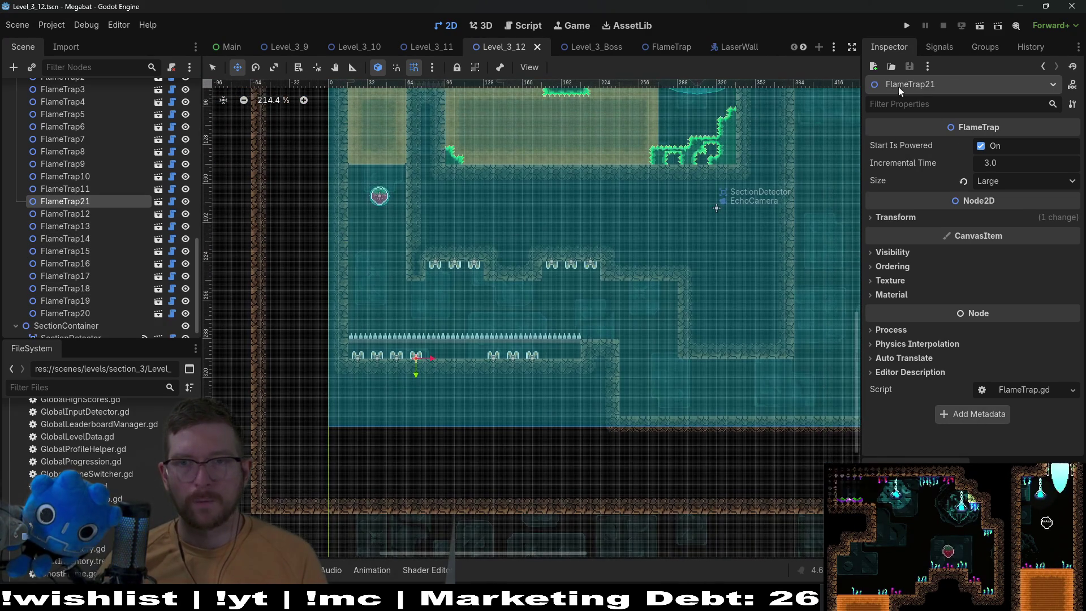
pyautogui.press('F6')
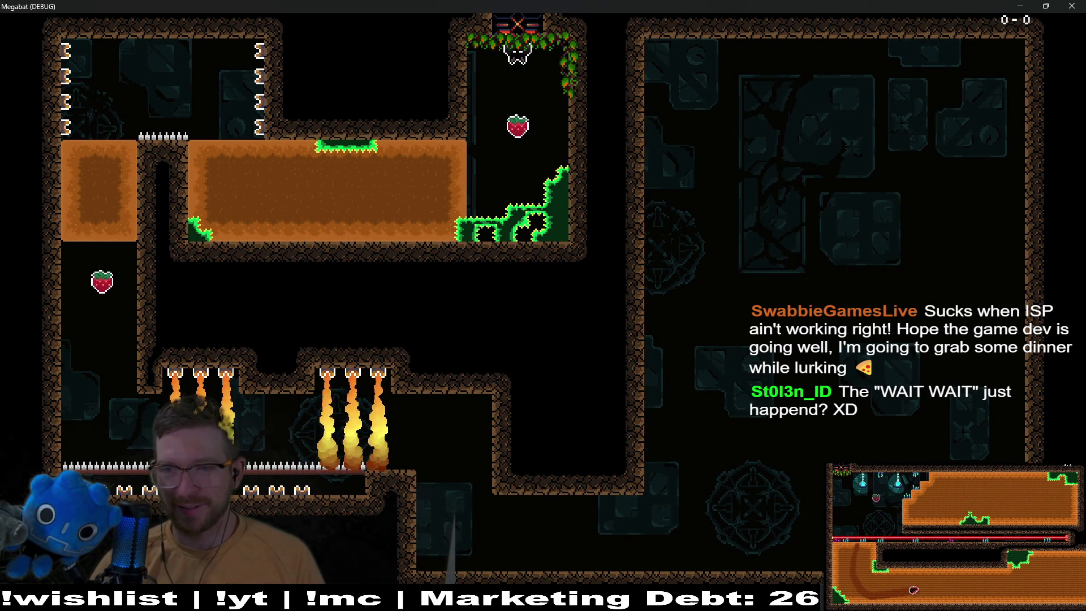
# - Drop the bat onto the strawberry, fly it past the fire traps and back, then quit with F8
pyautogui.press('space')
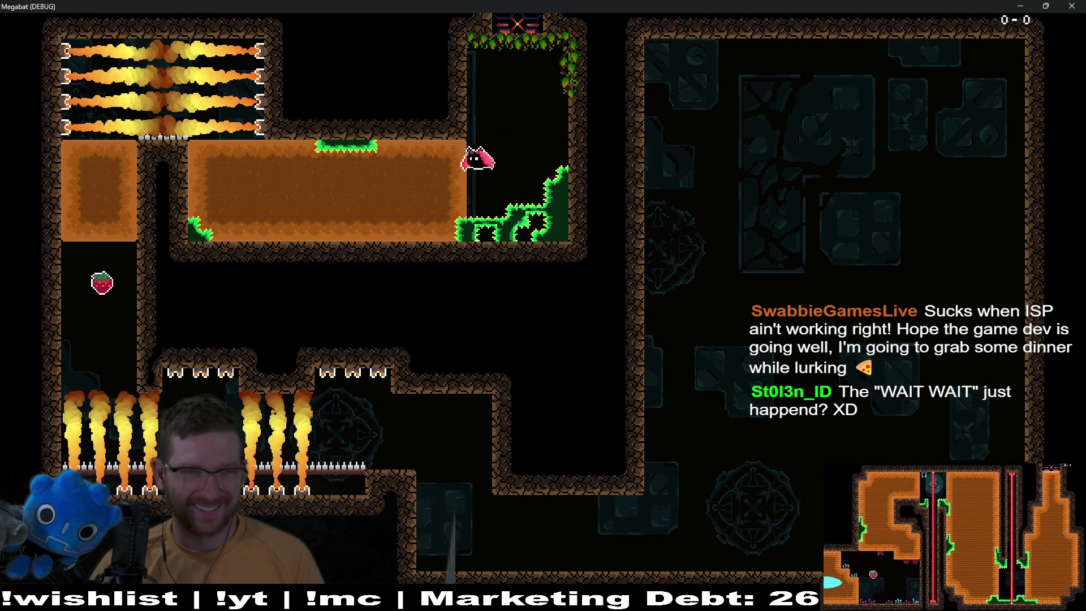
pyautogui.press('space')
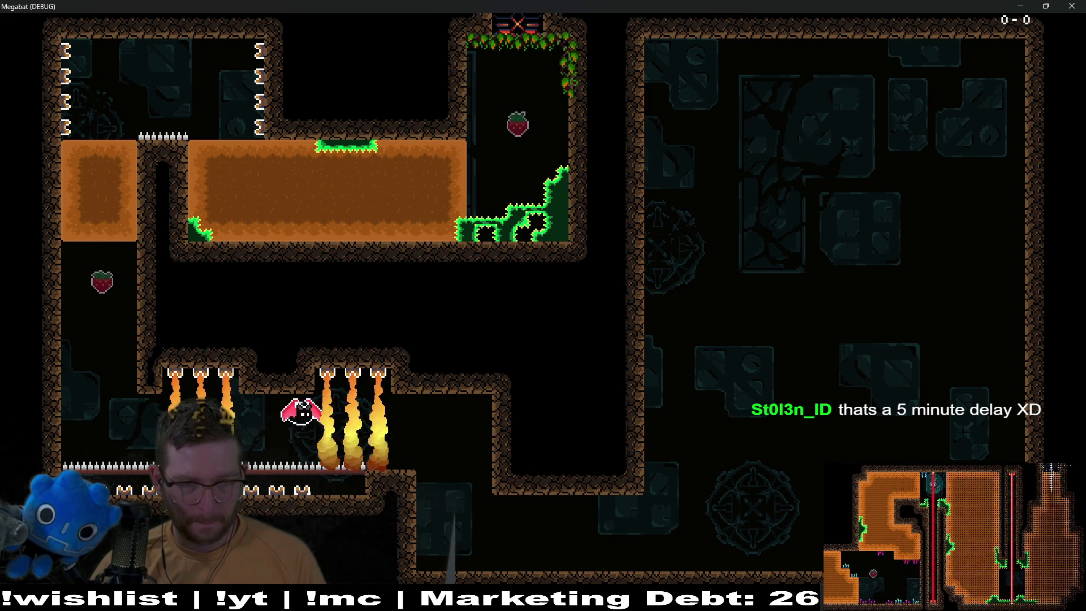
pyautogui.press('Right')
pyautogui.press('Left')
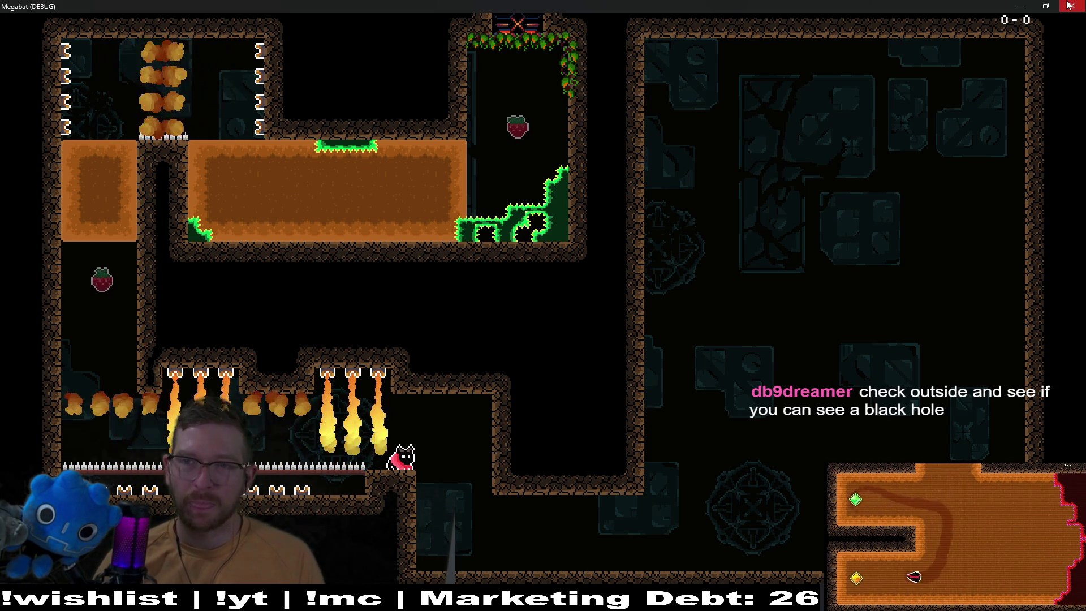
pyautogui.press('F8')
pyautogui.scroll(3, 354, 290)
# - Paint DESERT wall terrain beside the platform's end, reshaping the wall columns there
pyautogui.scroll(10, 101, 215)
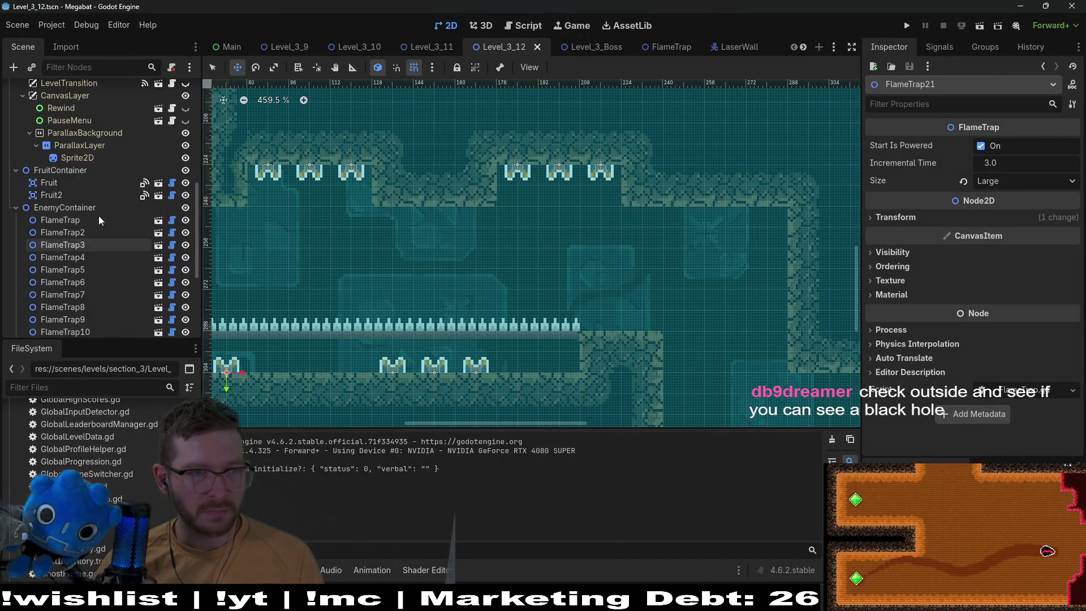
pyautogui.scroll(3, 71, 198)
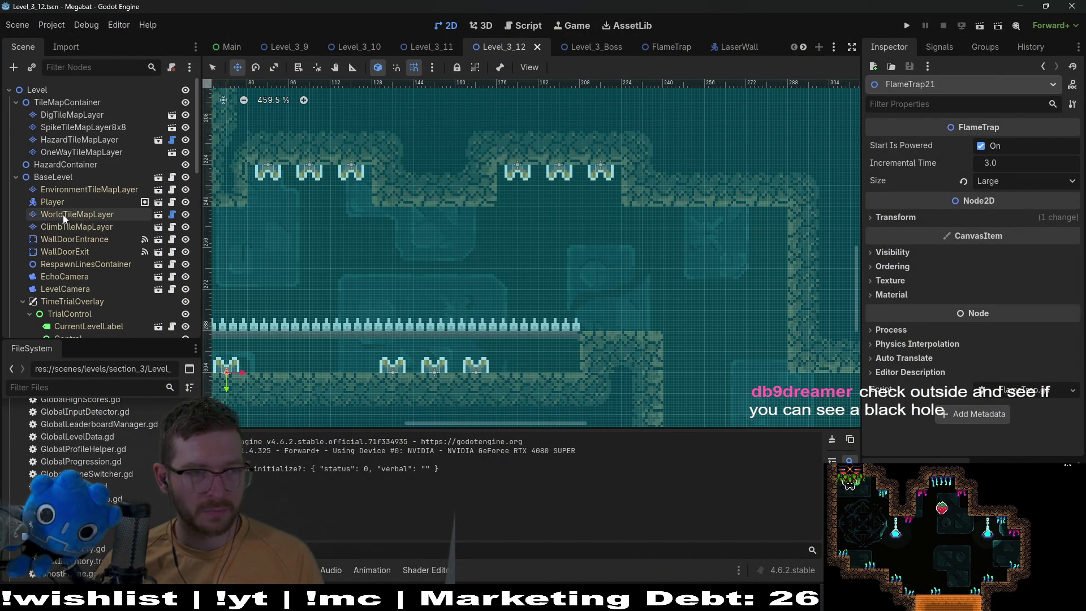
pyautogui.click(66, 214)
pyautogui.click(250, 502)
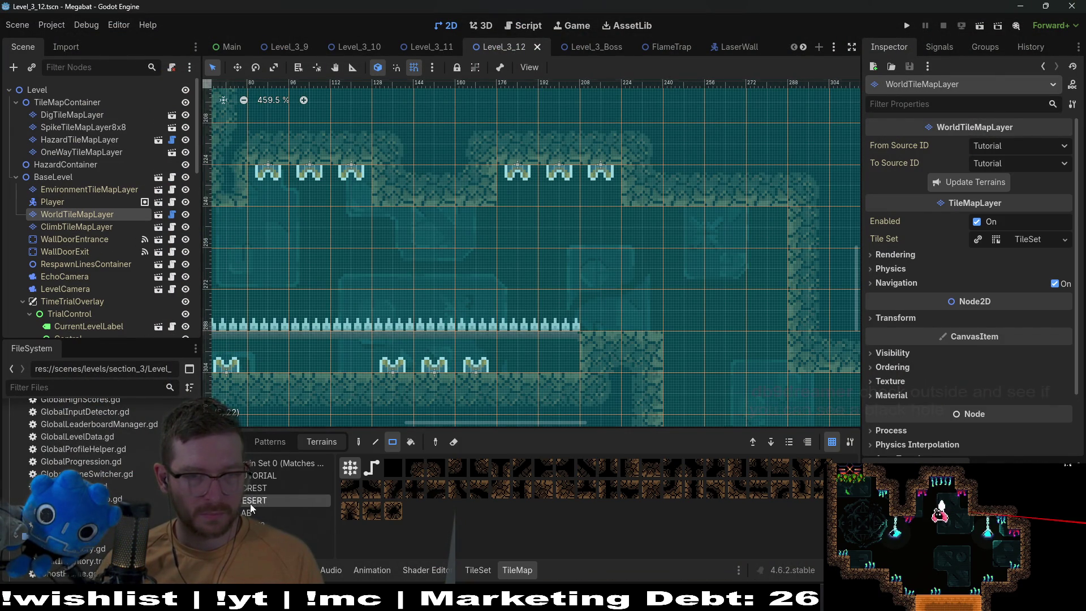
pyautogui.click(619, 352)
pyautogui.moveTo(712, 349); pyautogui.dragTo(543, 315)
pyautogui.scroll(-1, 489, 327)
pyautogui.moveTo(498, 270); pyautogui.dragTo(497, 339)
pyautogui.moveTo(622, 270); pyautogui.dragTo(619, 164)
pyautogui.scroll(-3, 521, 235)
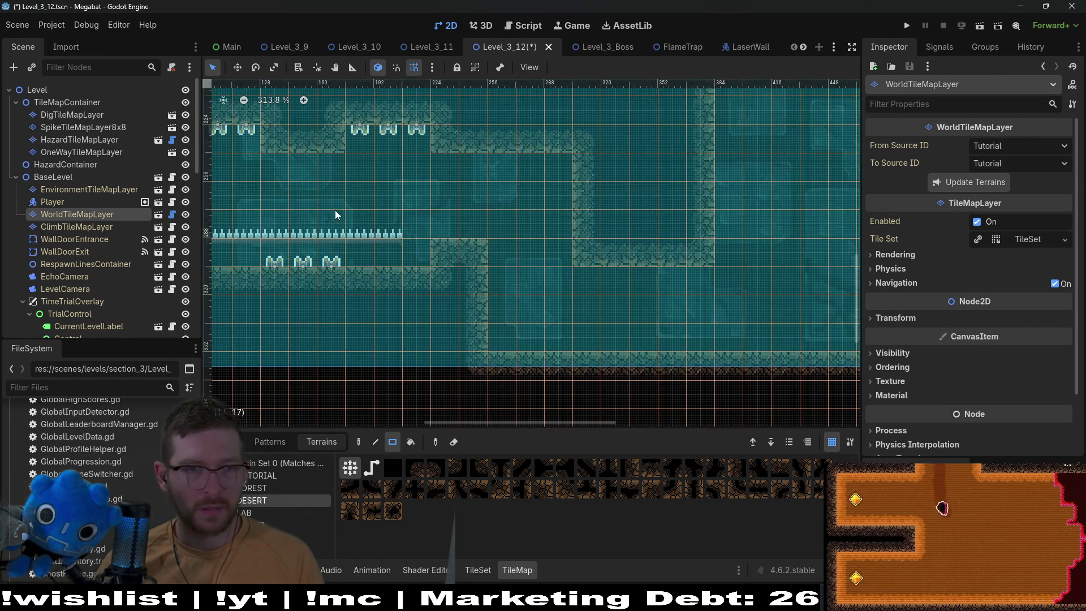
# - Add one more spike tile to the HazardTileMapLayer row and save the level
pyautogui.click(66, 138)
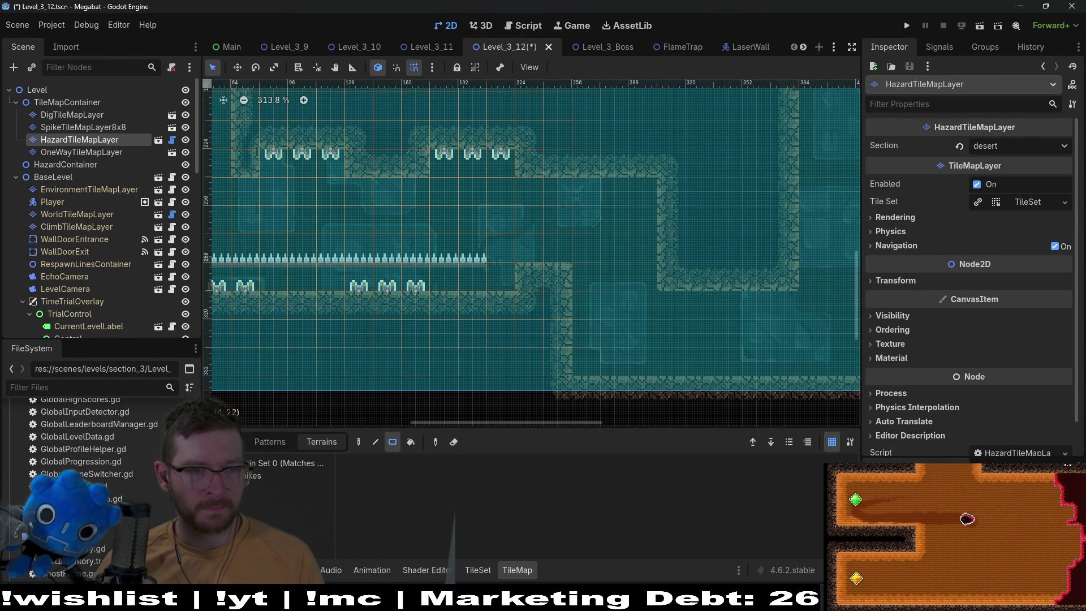
pyautogui.click(514, 249)
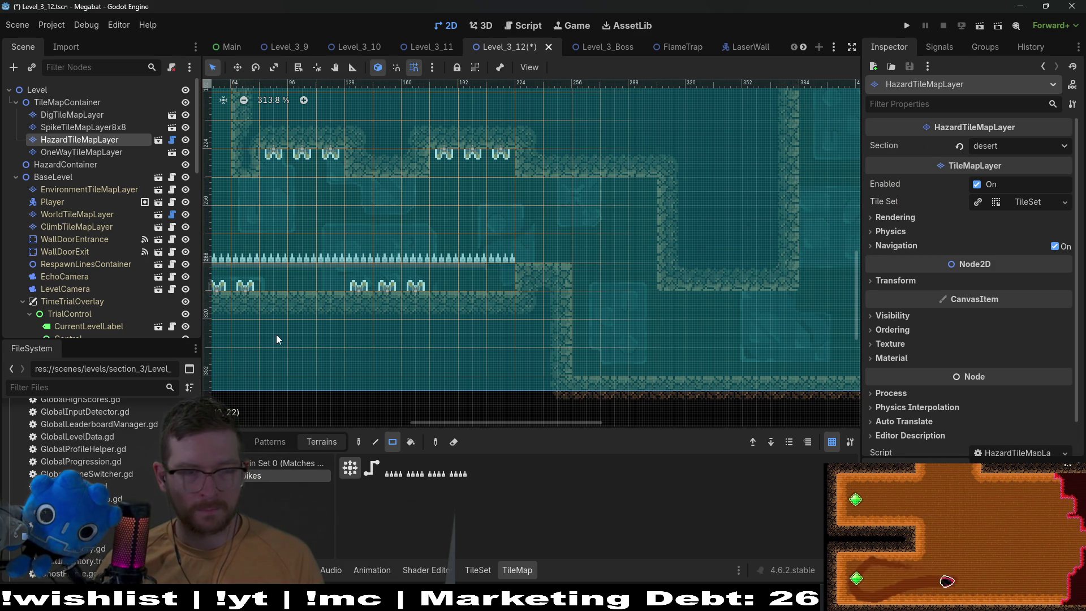
pyautogui.click(91, 153)
pyautogui.click(238, 443)
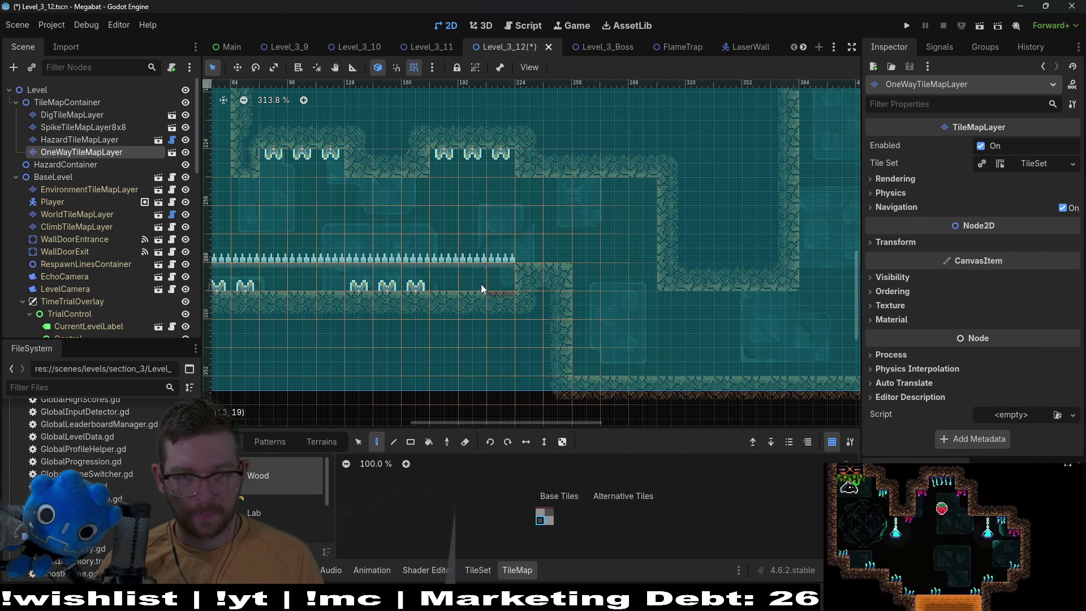
pyautogui.scroll(-5, 533, 266)
pyautogui.hotkey('ctrl', 's')
pyautogui.scroll(3, 529, 226)
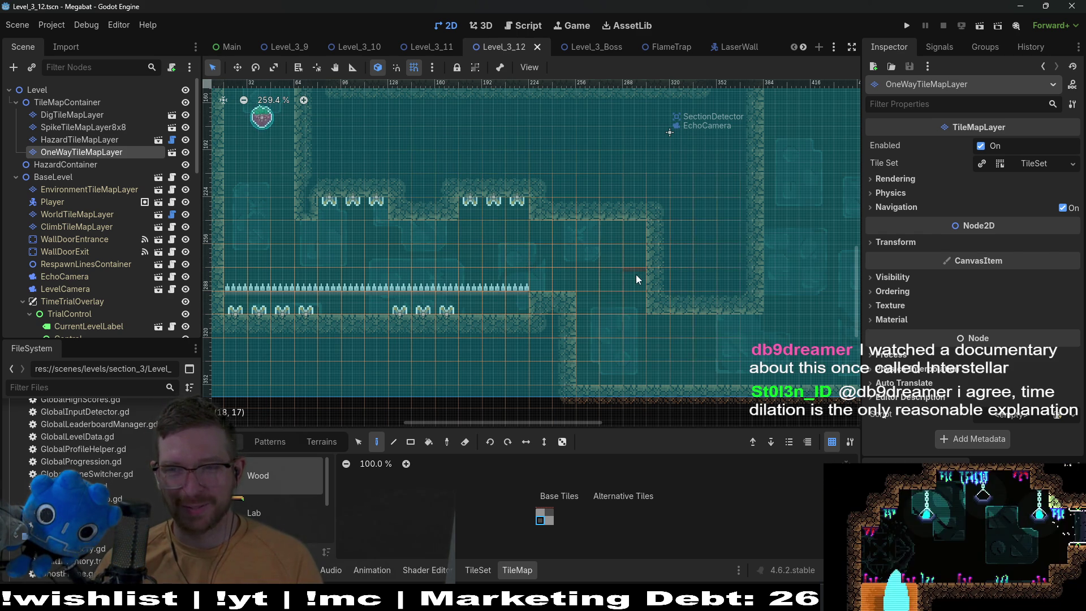
pyautogui.click(71, 127)
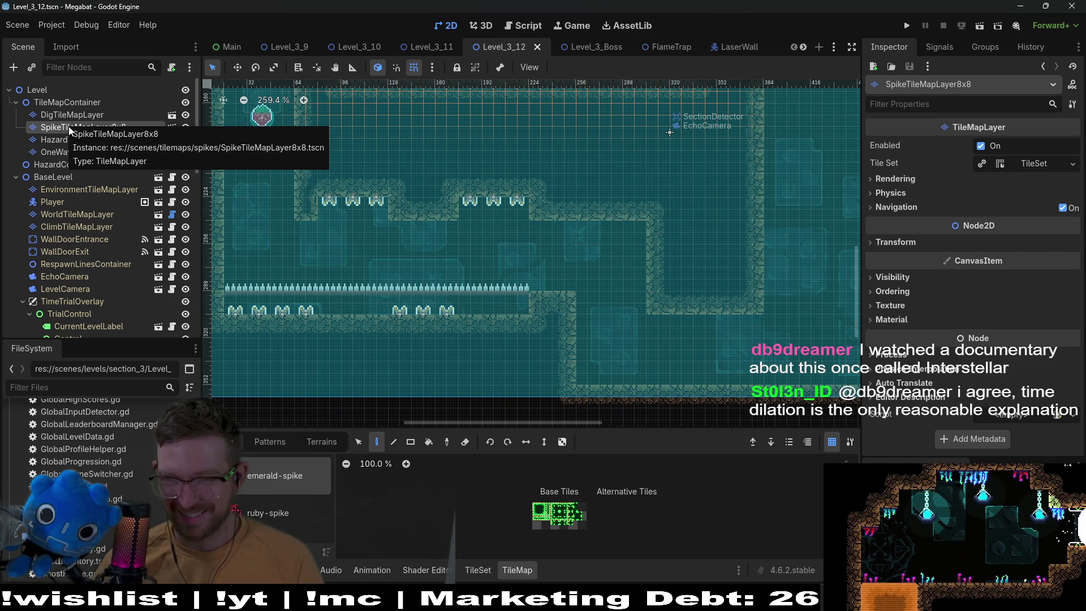
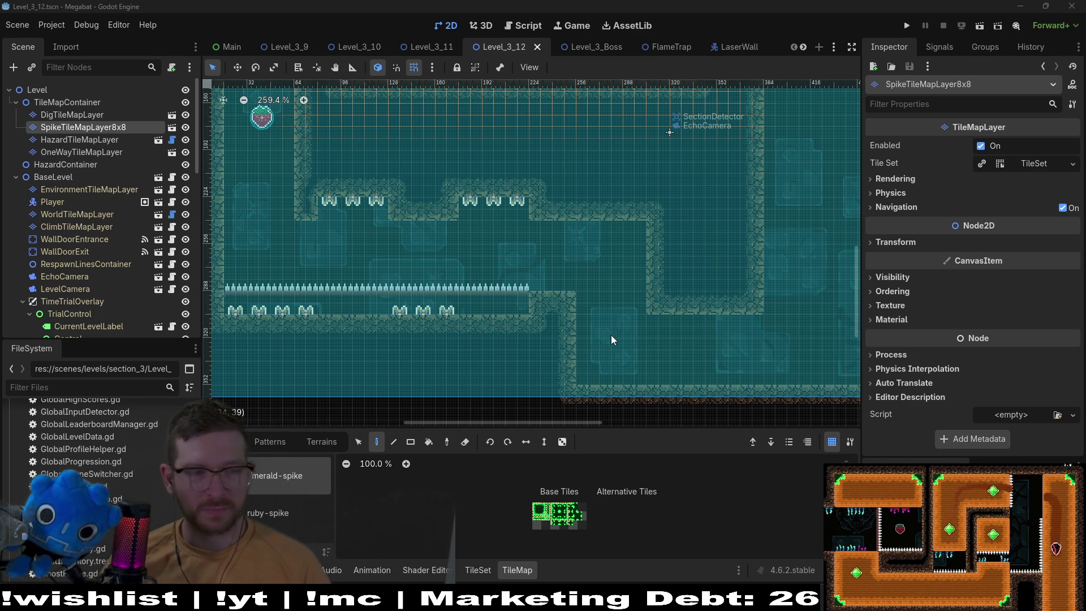
# - On the HazardTileMapLayer, extend the floor spike row right up to the wall
pyautogui.scroll(-3, 623, 247)
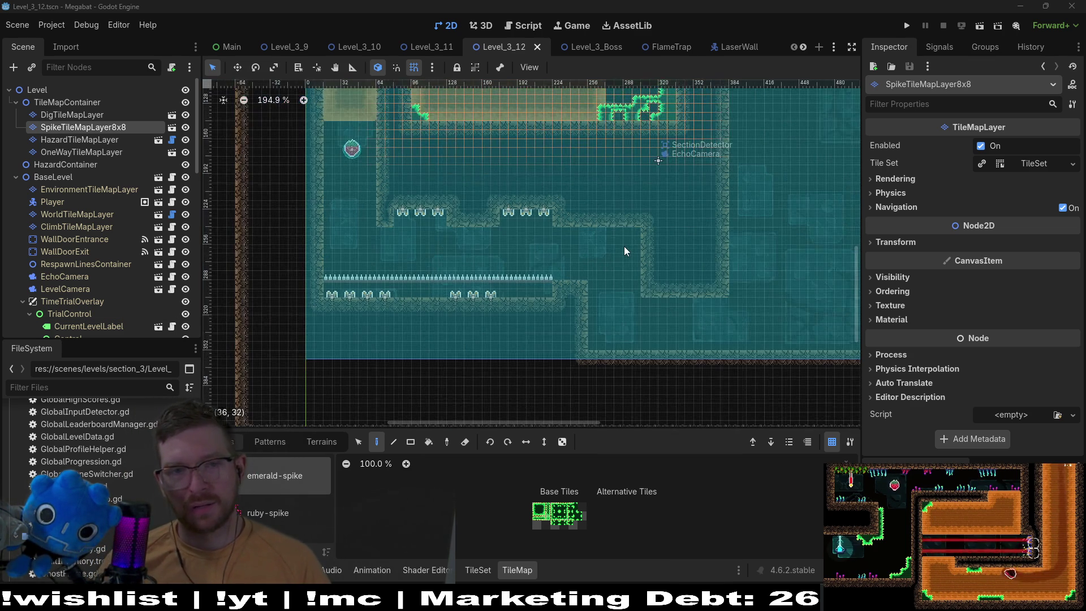
pyautogui.scroll(4, 632, 274)
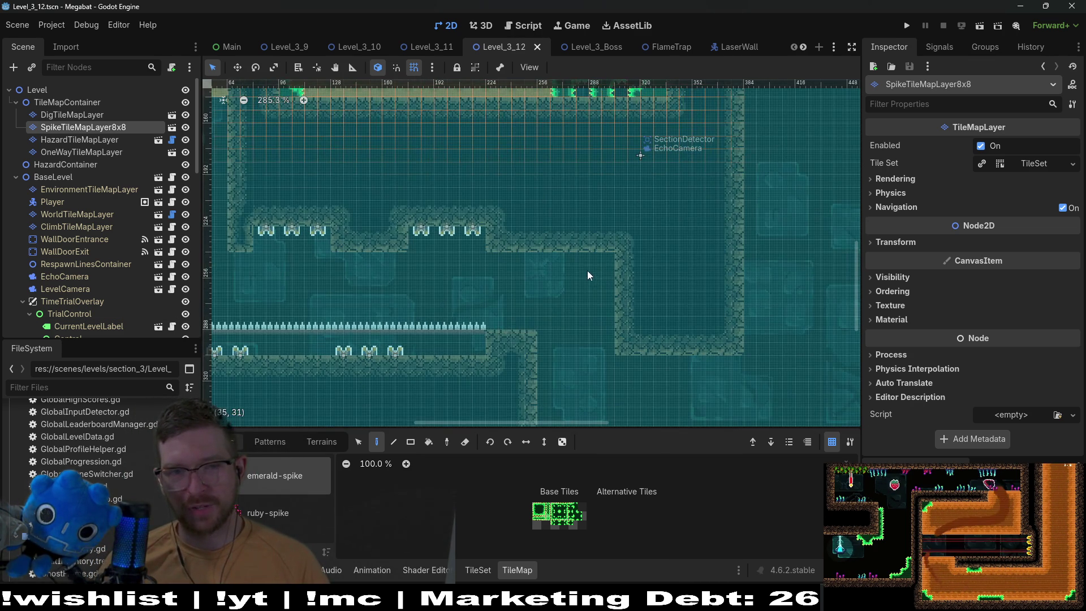
pyautogui.scroll(3, 560, 270)
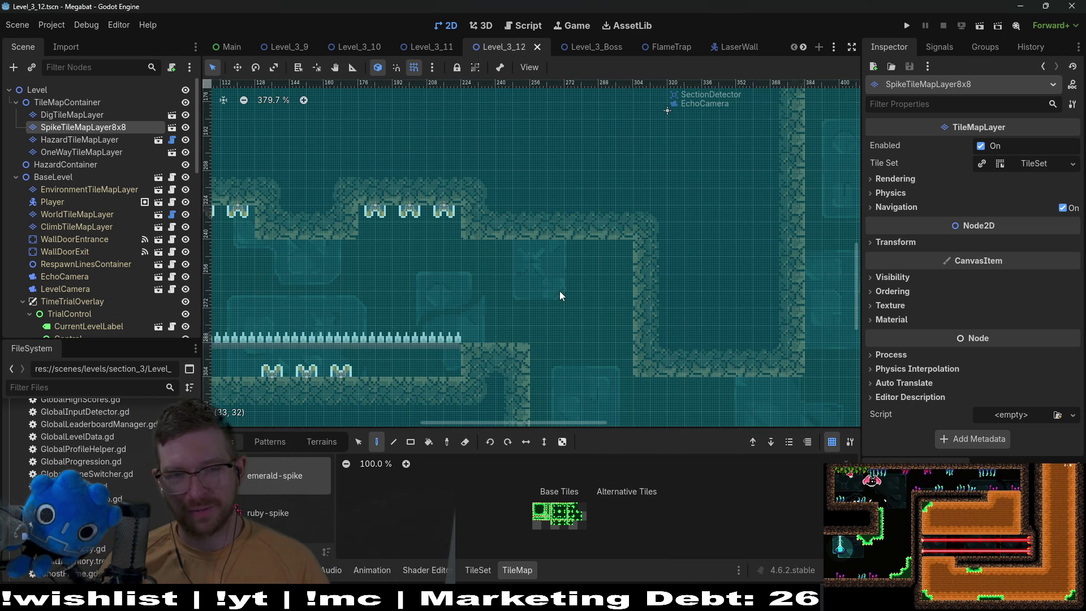
pyautogui.moveTo(542, 348); pyautogui.dragTo(555, 318)
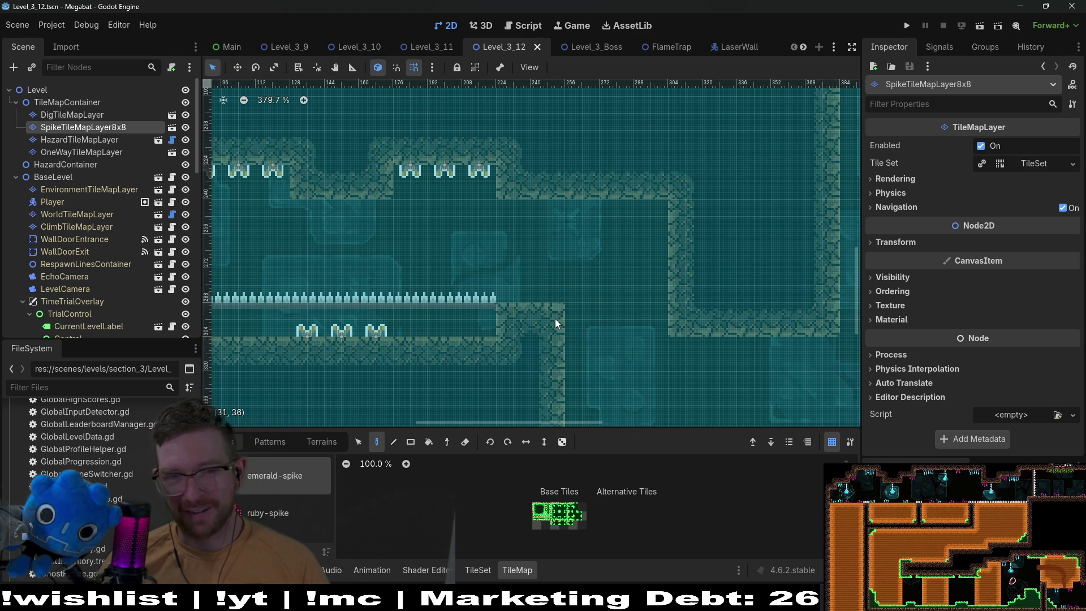
pyautogui.scroll(-1, 579, 280)
pyautogui.scroll(-1, 578, 280)
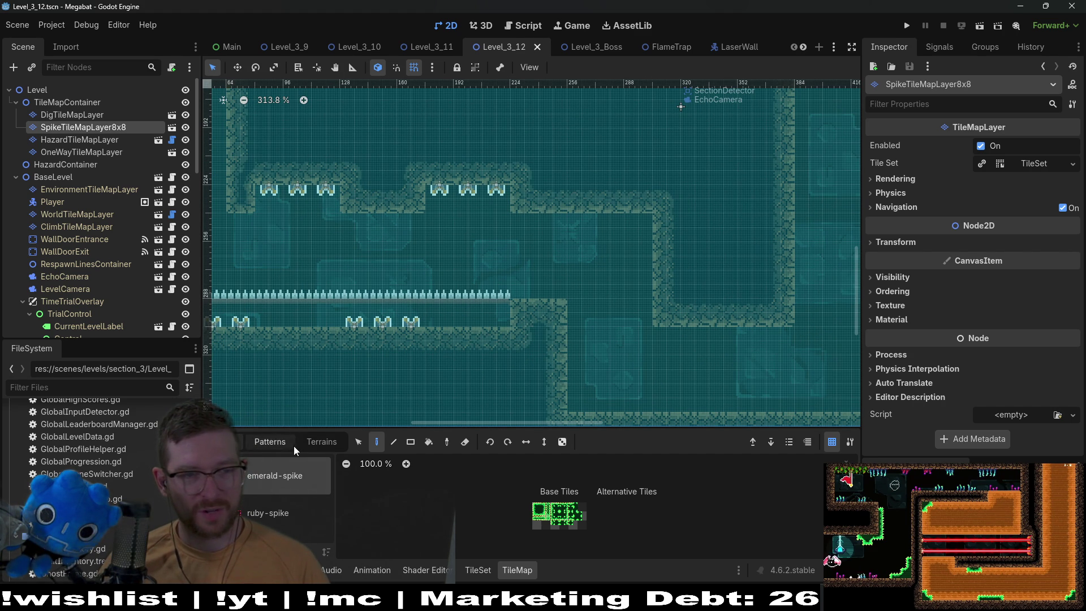
pyautogui.click(79, 152)
pyautogui.click(79, 140)
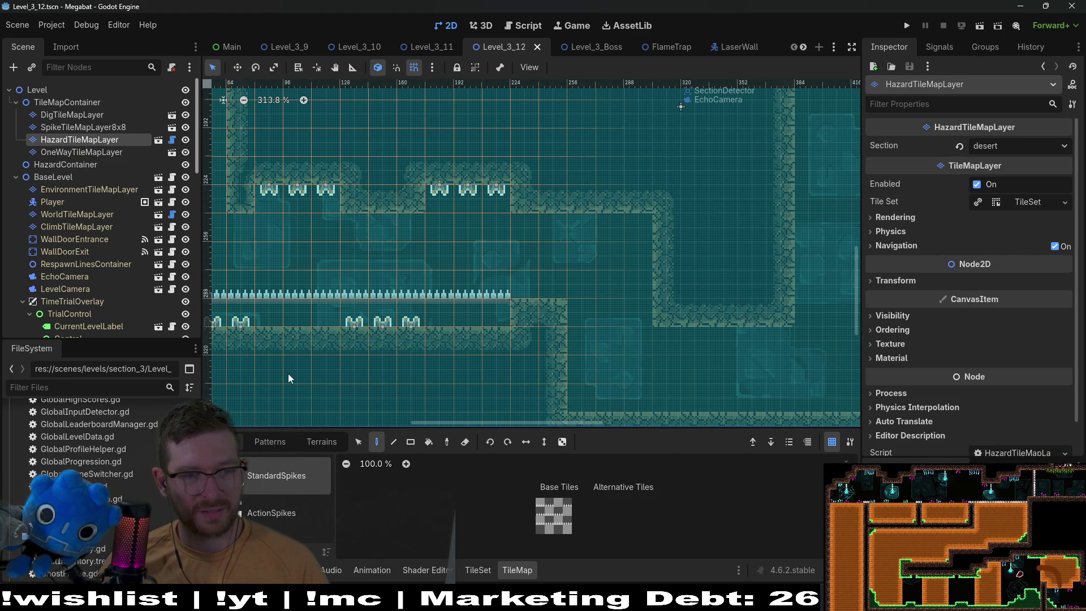
pyautogui.click(322, 441)
pyautogui.moveTo(522, 292); pyautogui.dragTo(571, 296)
# - Pan across the level to review the spikes, then select the DigTileMapLayer
pyautogui.scroll(-6, 589, 313)
pyautogui.moveTo(632, 318)
pyautogui.mouseDown()
pyautogui.moveTo(559, 285)
pyautogui.moveTo(590, 279)
pyautogui.mouseUp()
pyautogui.scroll(7, 542, 260)
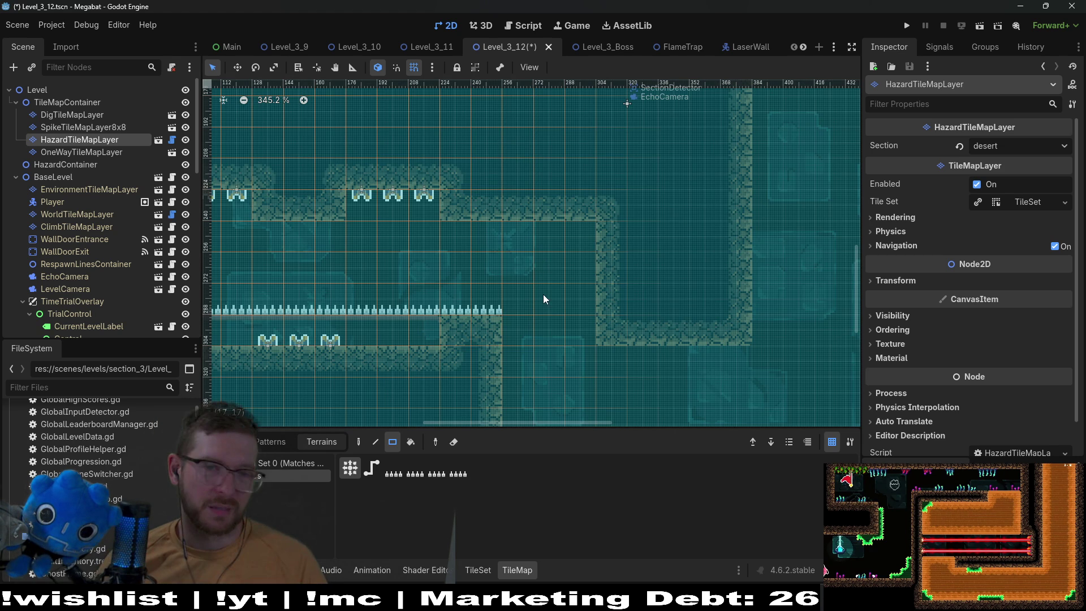
pyautogui.scroll(-5, 557, 298)
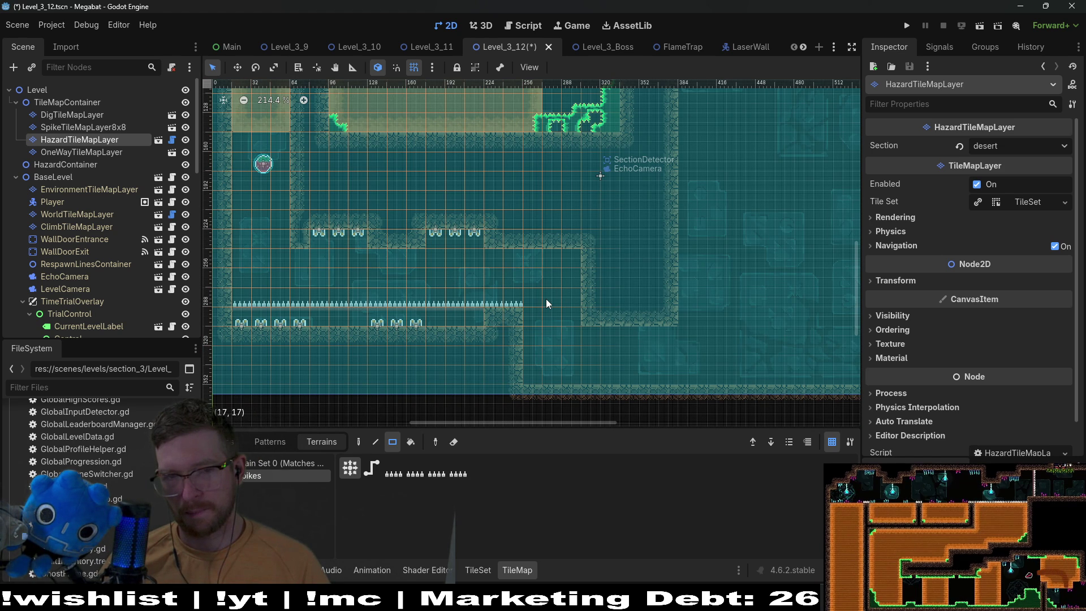
pyautogui.scroll(3, 549, 300)
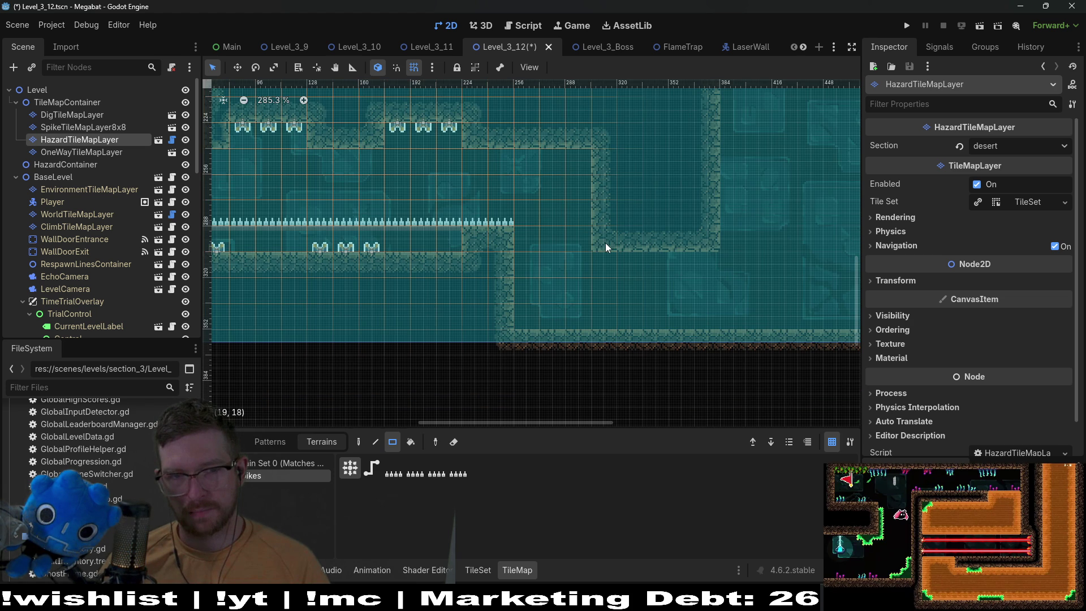
pyautogui.scroll(-3, 538, 214)
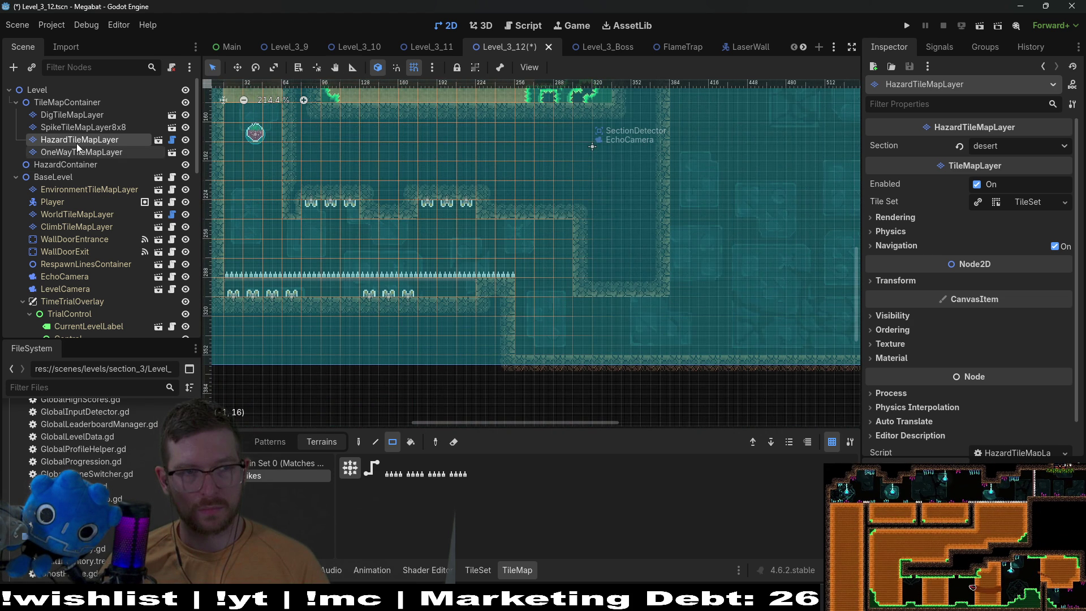
pyautogui.click(62, 115)
# - On the WorldTileMapLayer, use DESERT terrain to raise the wall's lower edge one tile
pyautogui.click(76, 214)
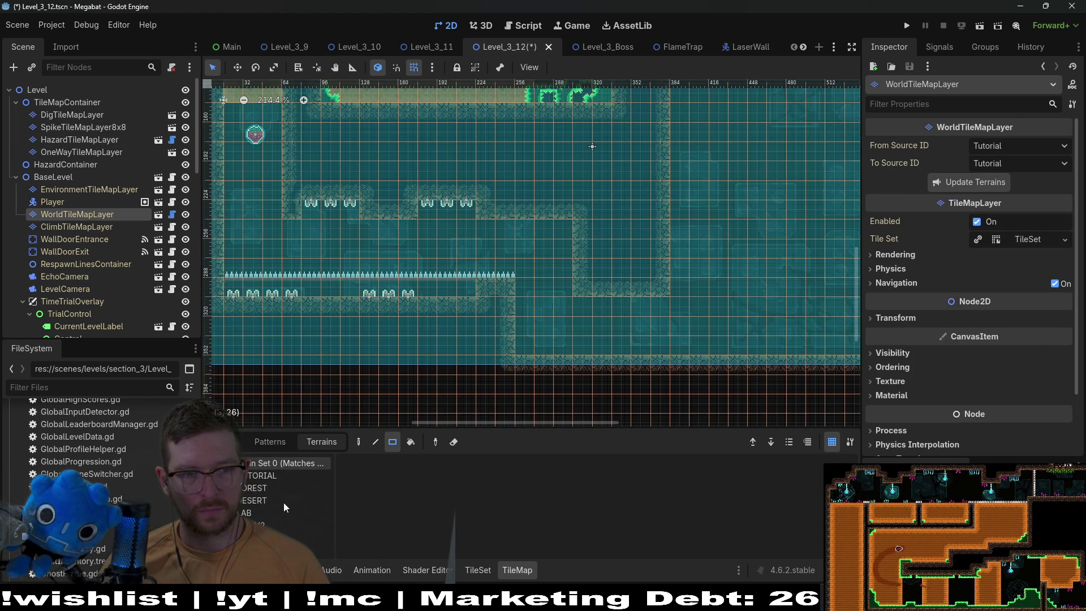
pyautogui.click(261, 501)
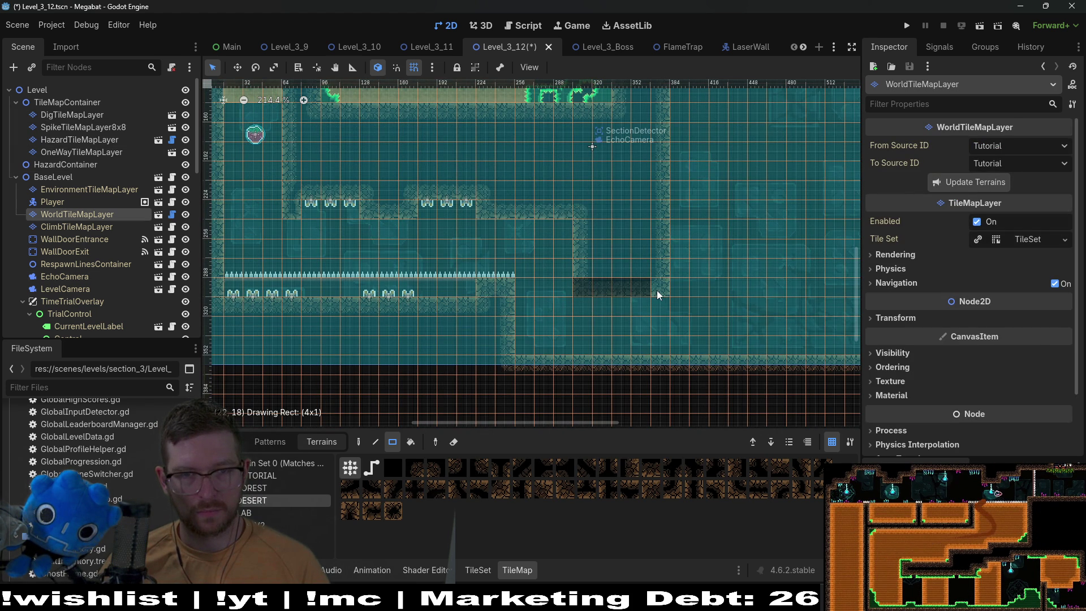
pyautogui.moveTo(613, 311)
pyautogui.mouseDown()
pyautogui.moveTo(670, 345)
pyautogui.moveTo(661, 314)
pyautogui.mouseUp()
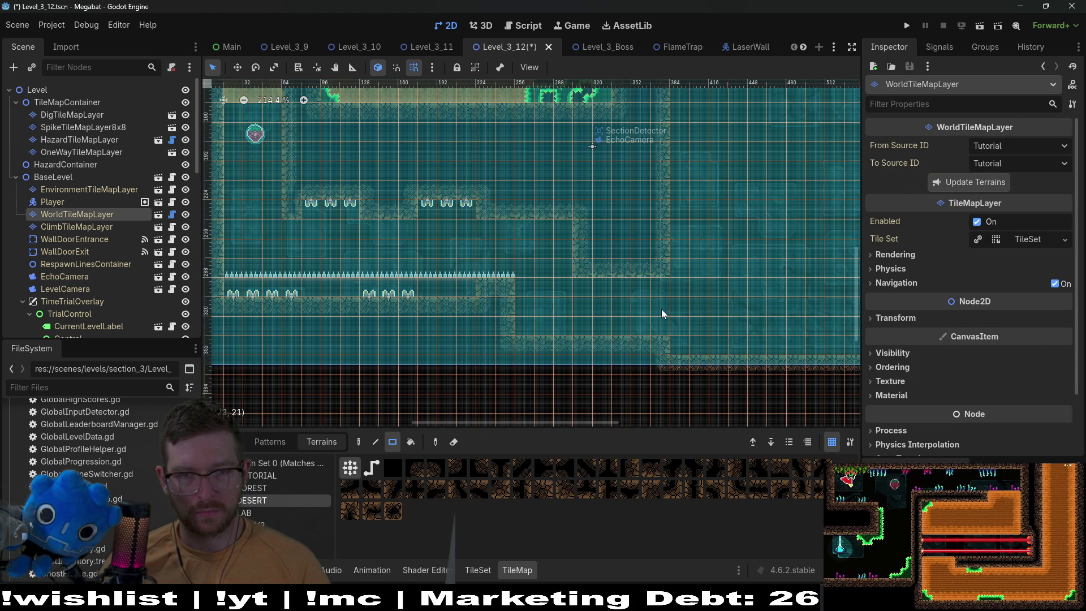
pyautogui.scroll(-2, 661, 309)
pyautogui.scroll(-2, 644, 294)
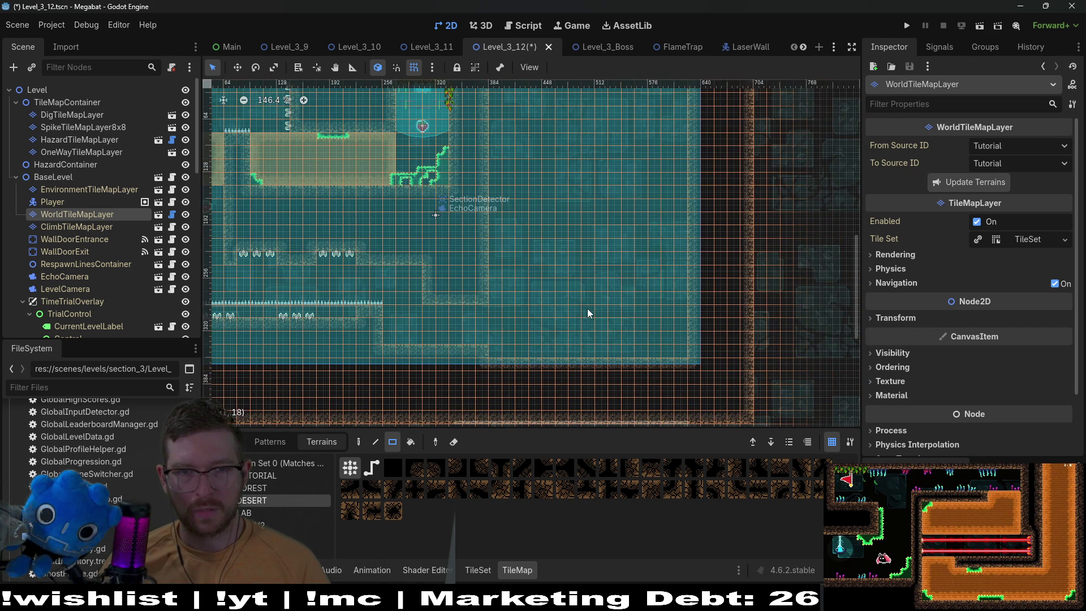
pyautogui.scroll(3, 488, 309)
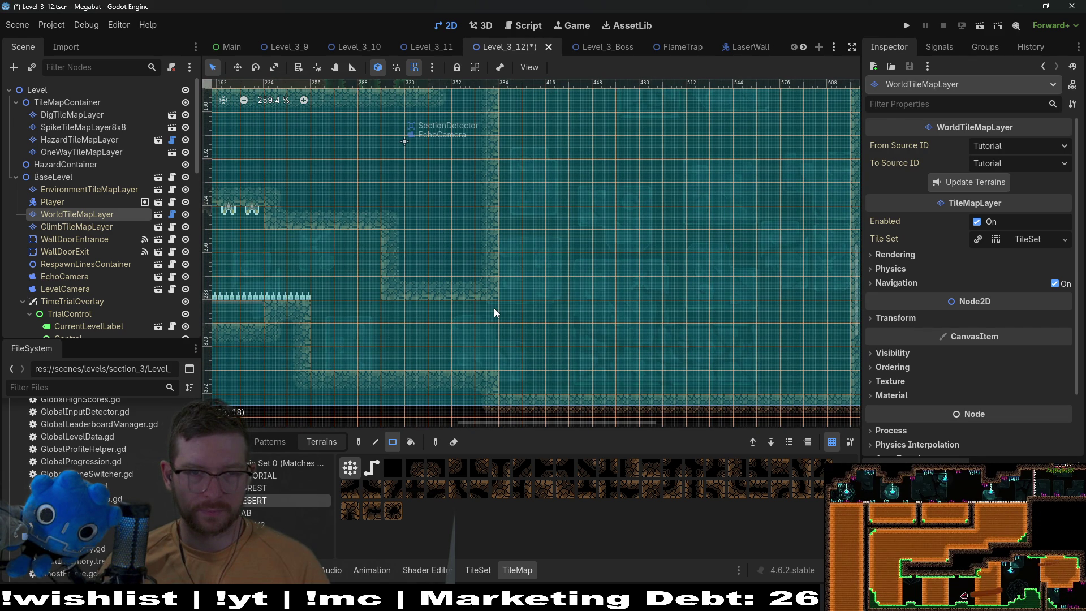
# - Paint a 10x4 desert wall block in the lower right of the level
pyautogui.moveTo(341, 317); pyautogui.dragTo(598, 329)
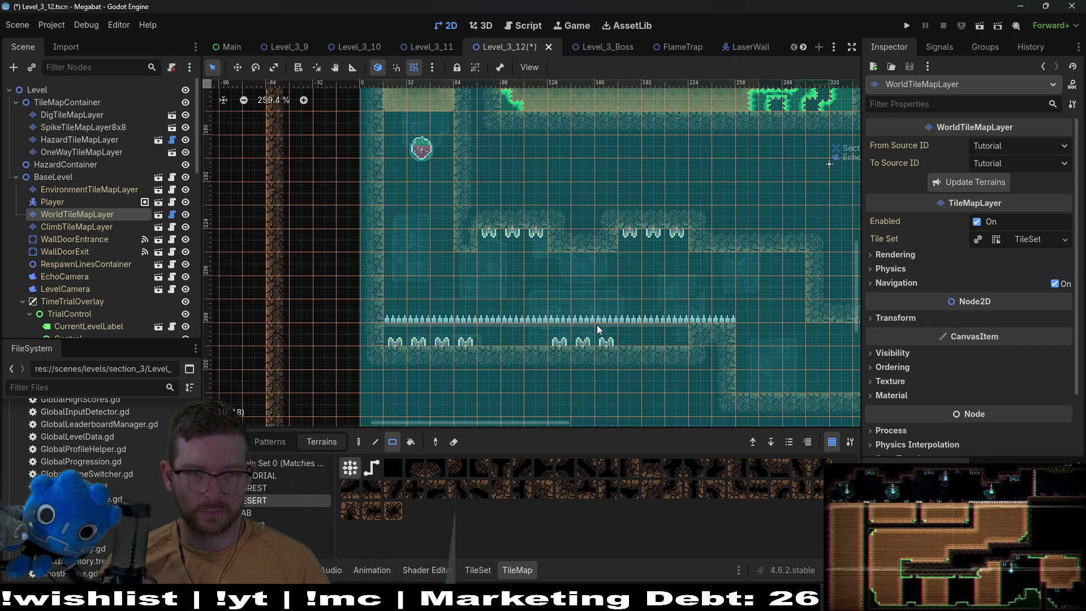
pyautogui.hscroll(5, 596, 325)
pyautogui.hscroll(1, 589, 310)
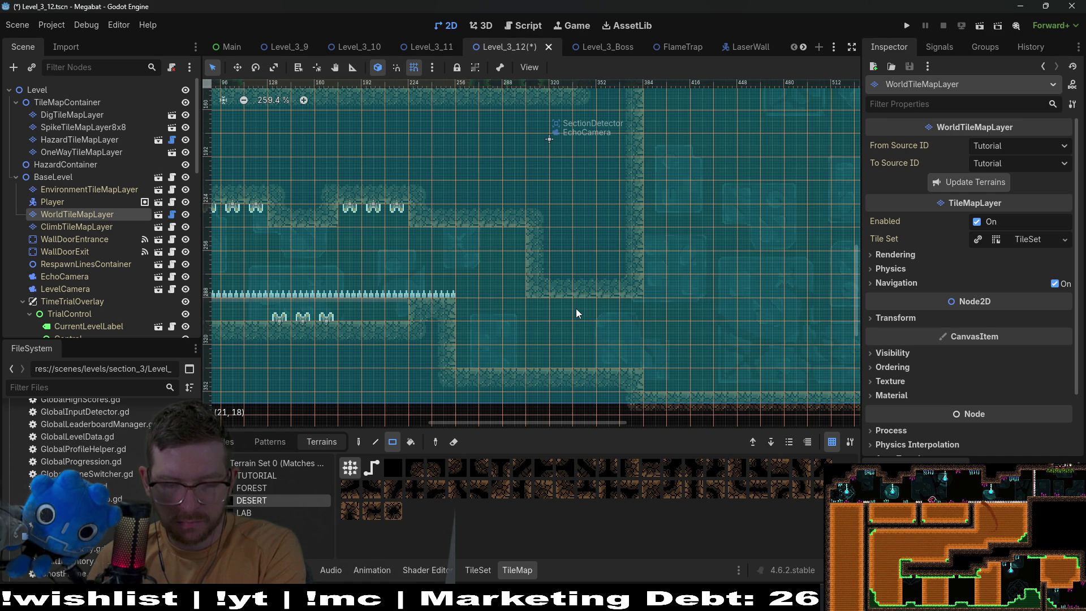
pyautogui.scroll(-3, 640, 288)
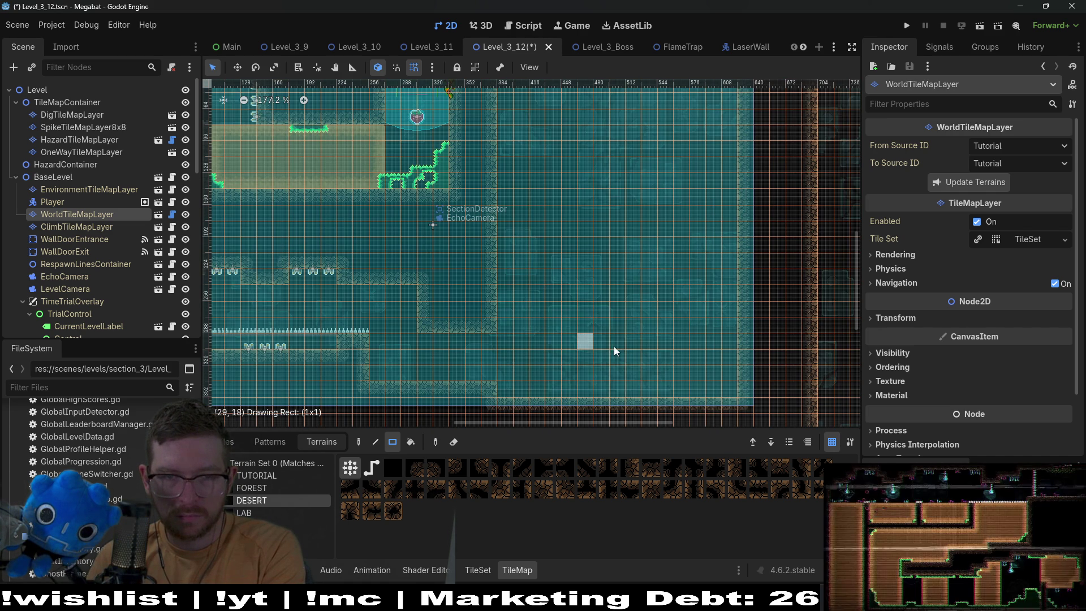
pyautogui.moveTo(585, 340); pyautogui.dragTo(727, 385)
pyautogui.scroll(2, 679, 350)
# - Add a desert wall block below the upper corridor and a 2x4 desert wall strip
pyautogui.moveTo(514, 234); pyautogui.dragTo(603, 297)
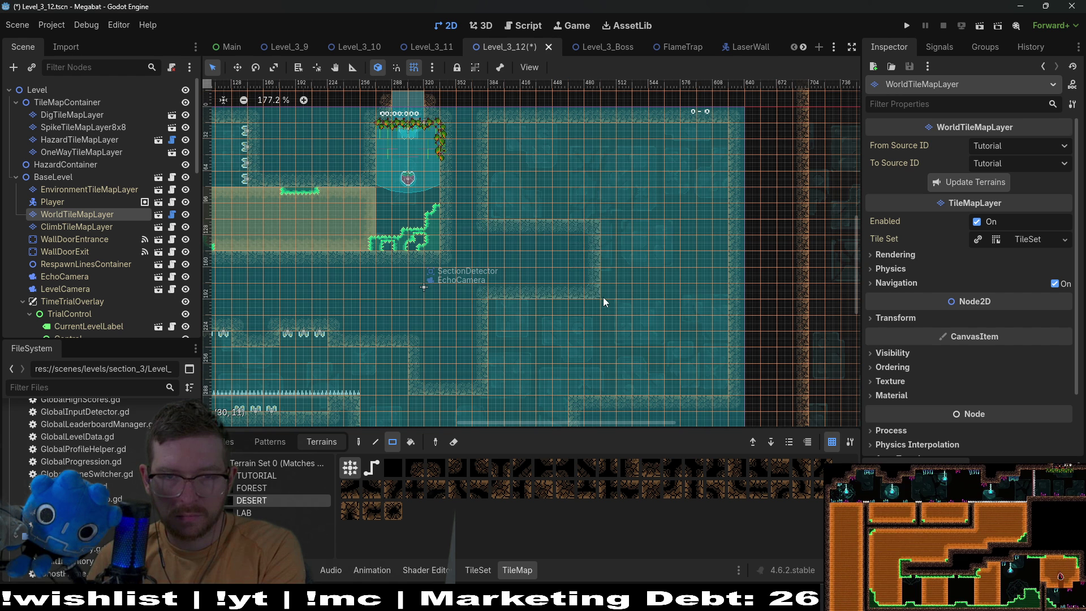
pyautogui.scroll(-2, 602, 297)
pyautogui.moveTo(614, 238); pyautogui.dragTo(638, 286)
pyautogui.scroll(-2, 487, 303)
pyautogui.hscroll(-3, 487, 303)
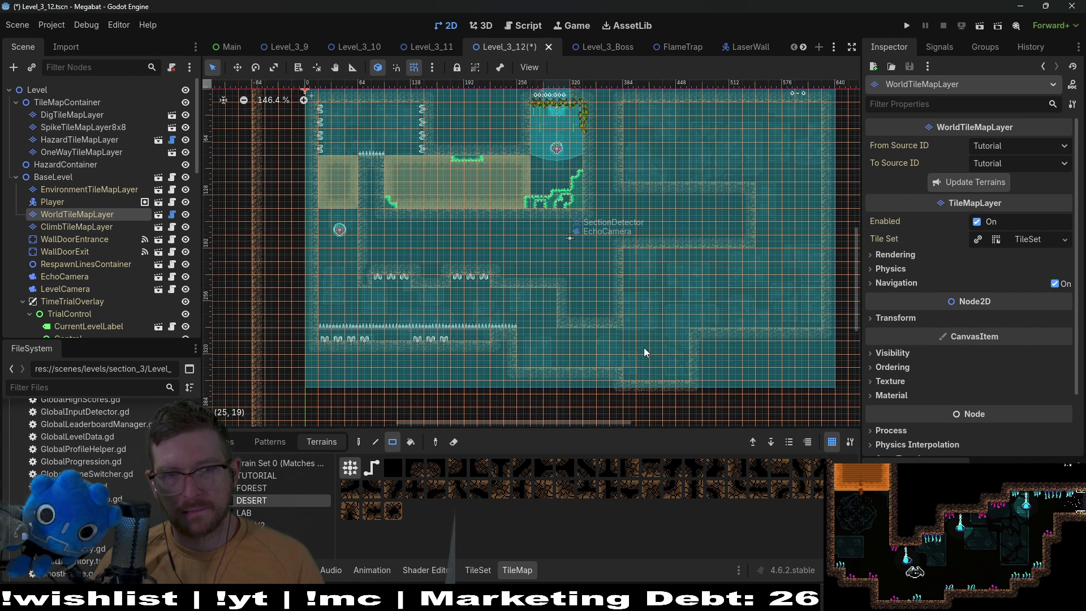
pyautogui.moveTo(627, 342); pyautogui.dragTo(589, 337)
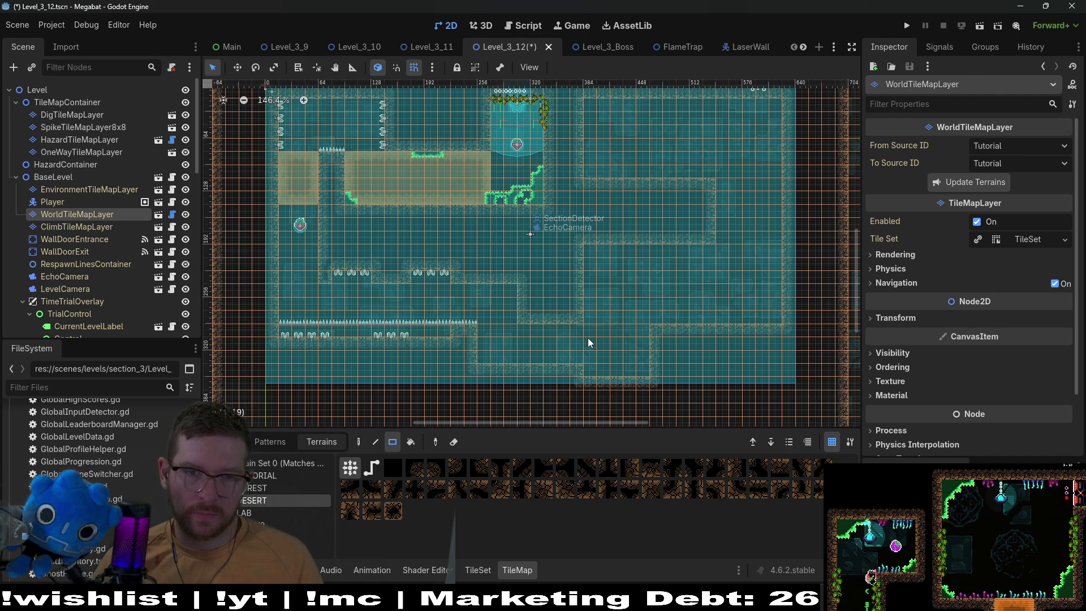
pyautogui.click(74, 126)
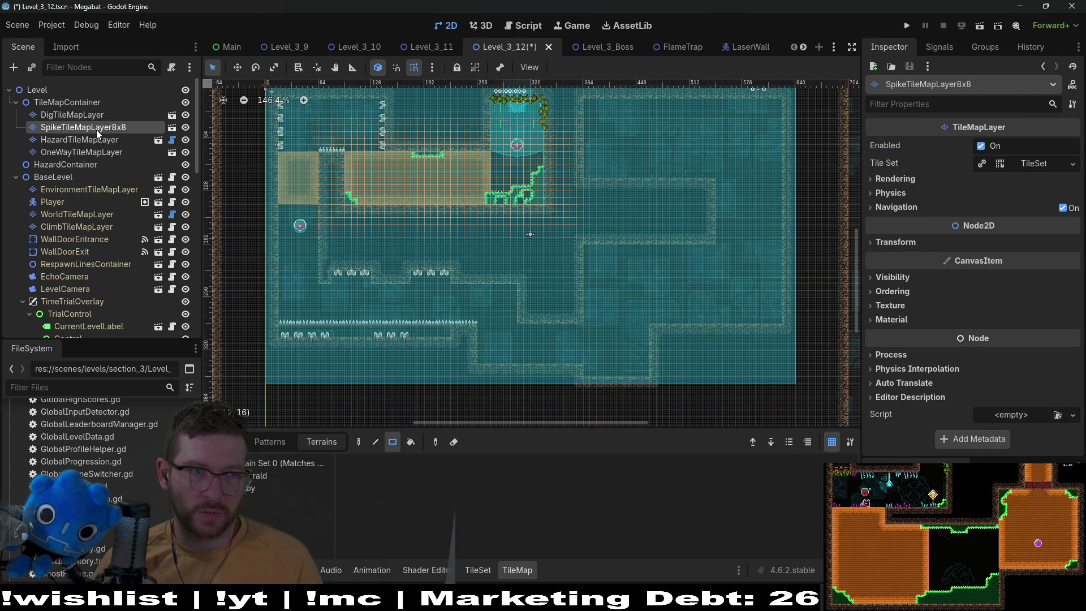
# - Paint a wide block of diggable desert tiles on the right side of the level
pyautogui.press('Up')
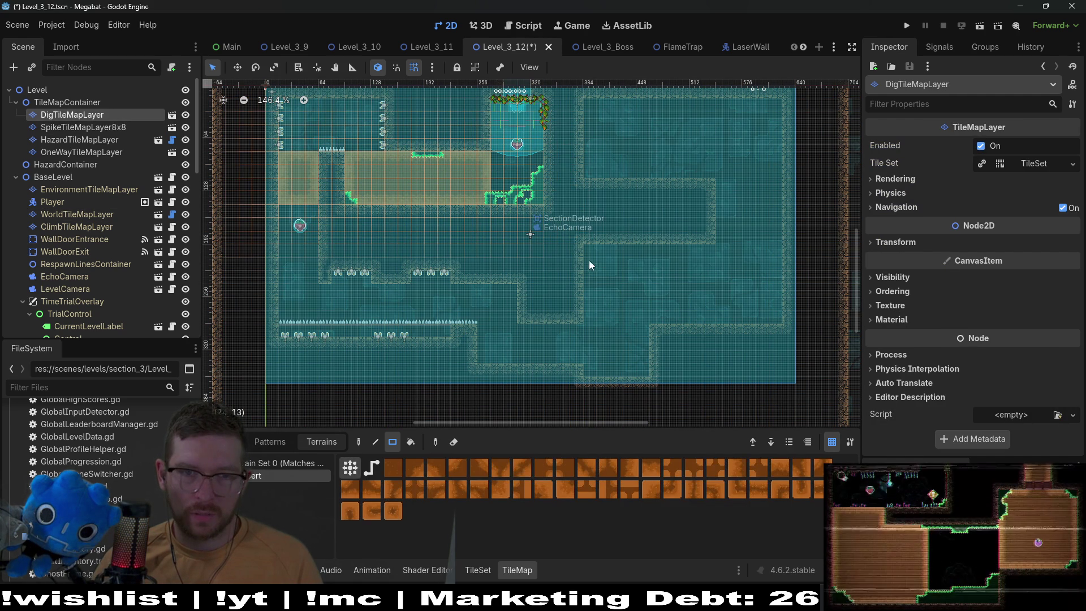
pyautogui.moveTo(588, 250); pyautogui.dragTo(717, 312)
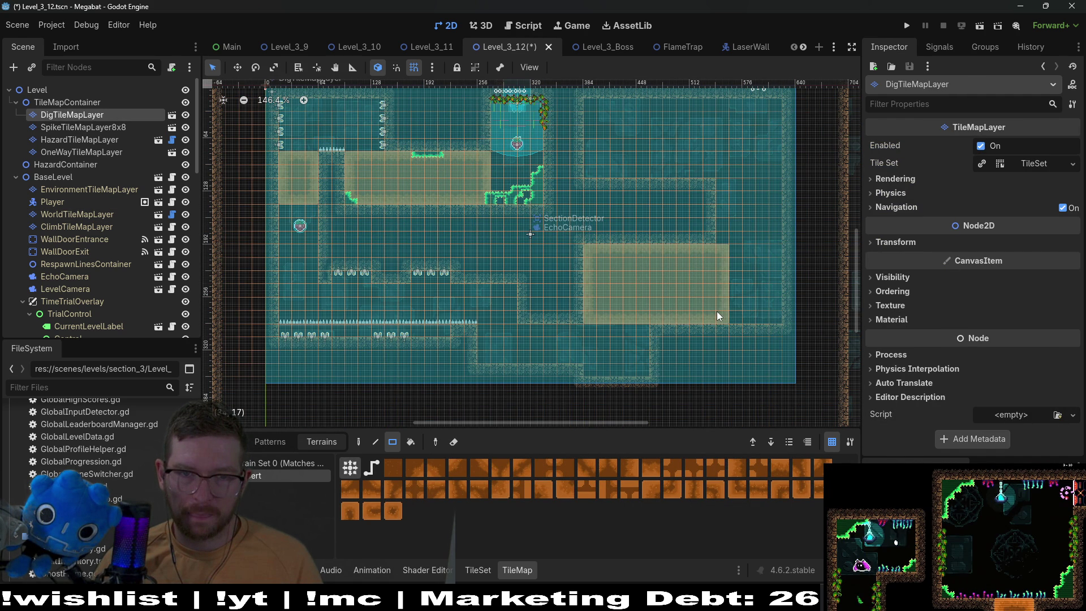
pyautogui.moveTo(735, 251); pyautogui.dragTo(771, 316)
pyautogui.scroll(1, 772, 317)
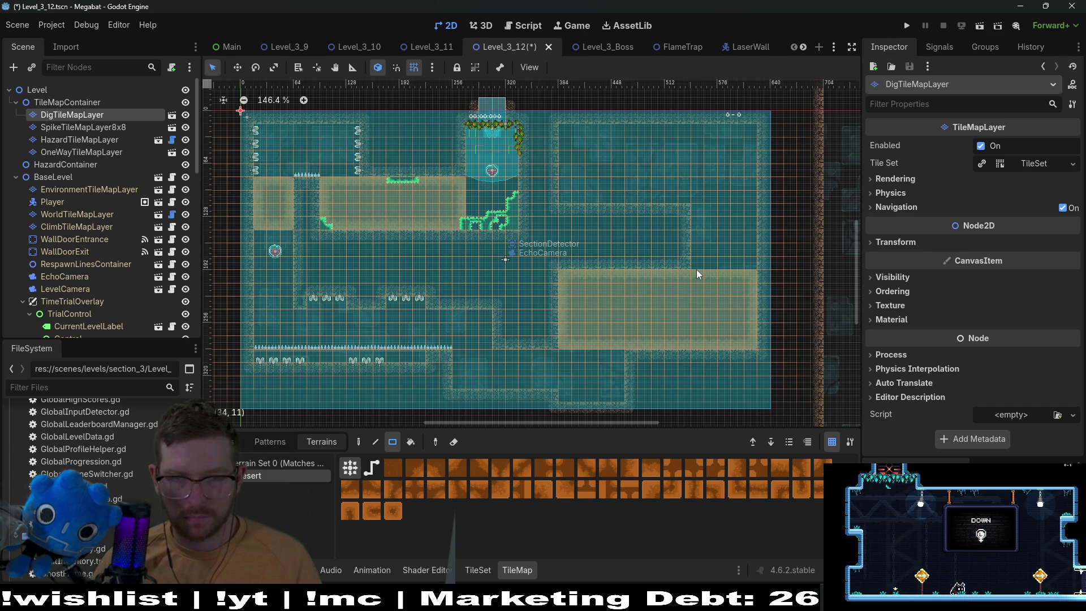
# - Extend the dig tiles upward above the block to form an L shape
pyautogui.click(80, 214)
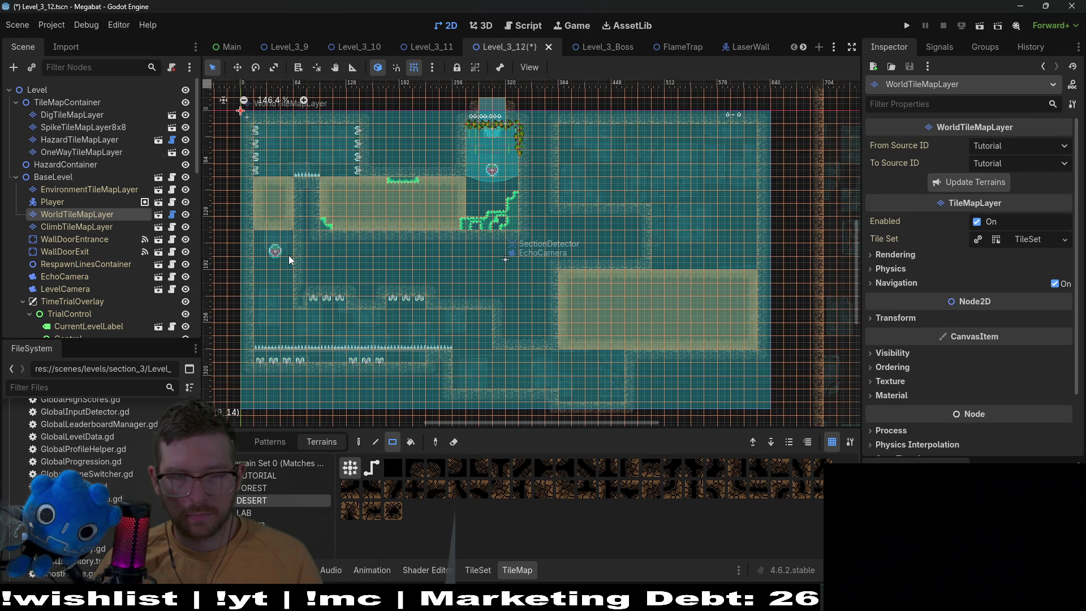
pyautogui.click(83, 126)
pyautogui.click(72, 115)
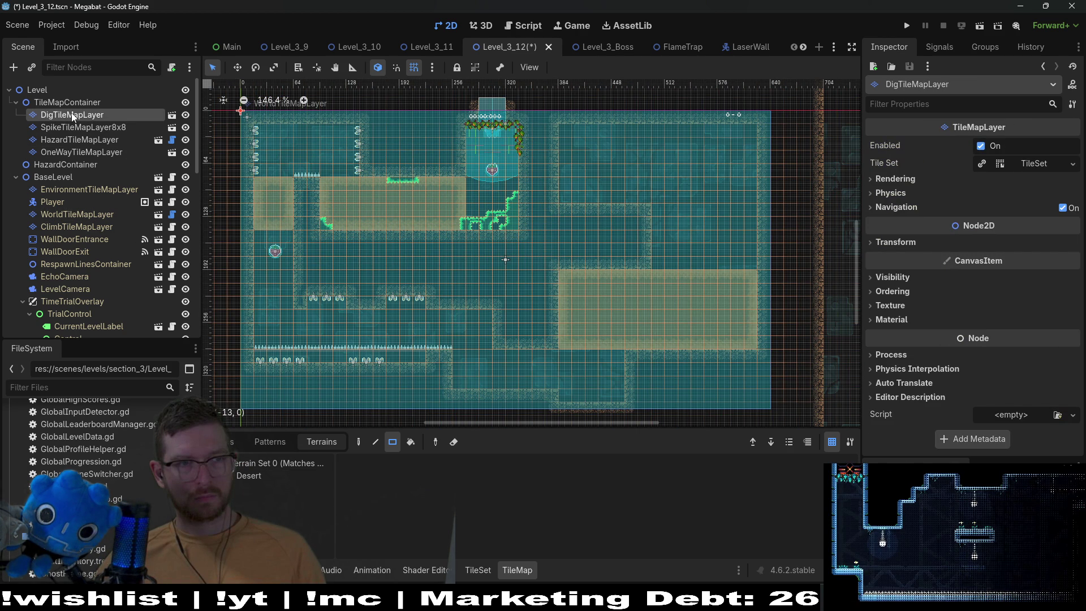
pyautogui.moveTo(686, 263); pyautogui.dragTo(657, 211)
pyautogui.moveTo(698, 263); pyautogui.dragTo(695, 210)
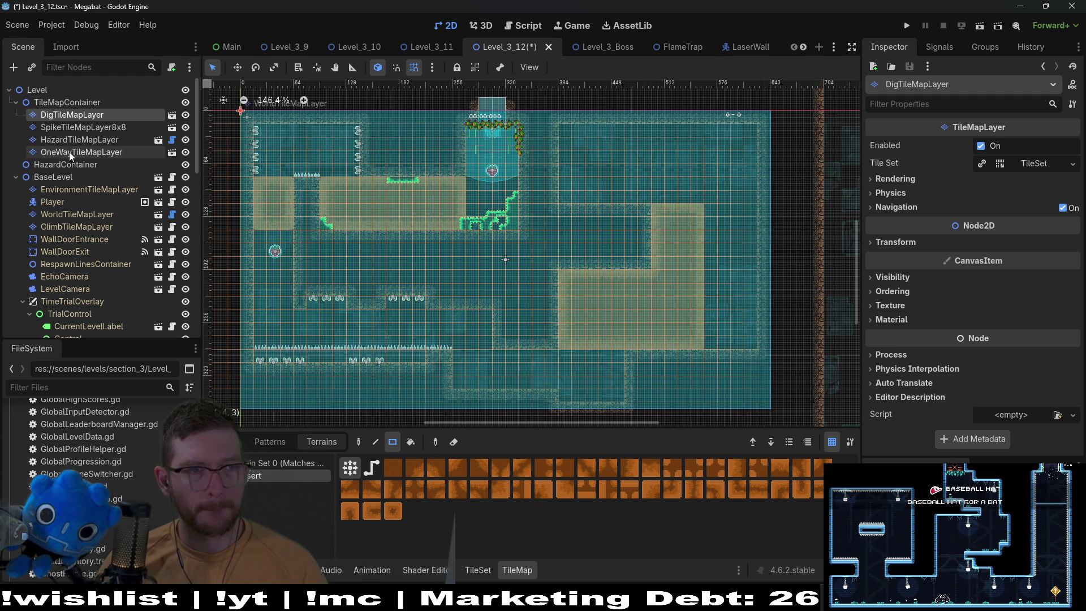
pyautogui.click(87, 215)
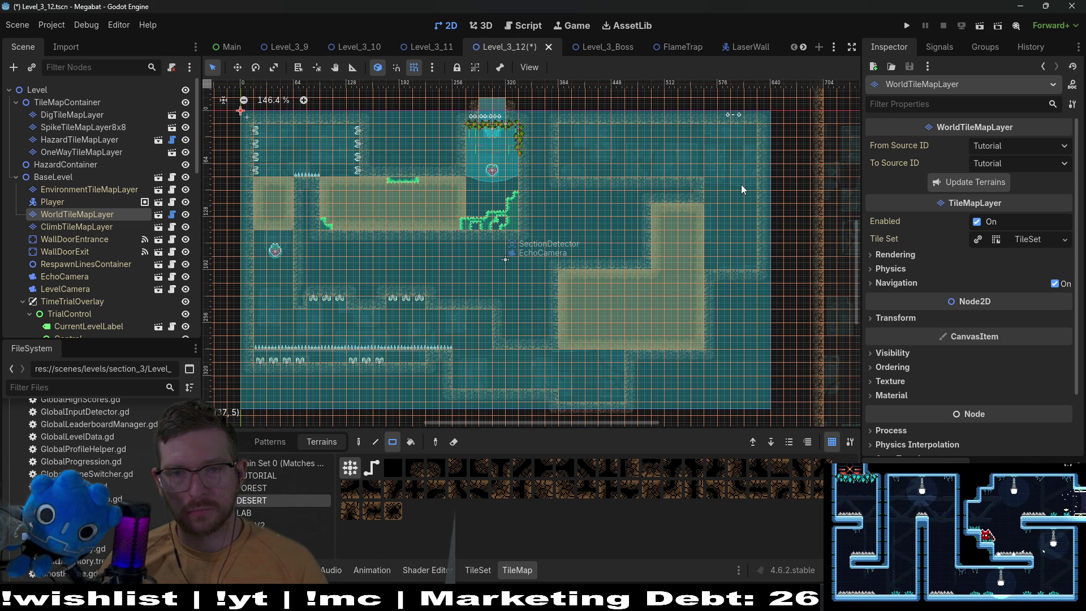
# - Add a new Node2D child under FruitContainer
pyautogui.scroll(-5, 103, 321)
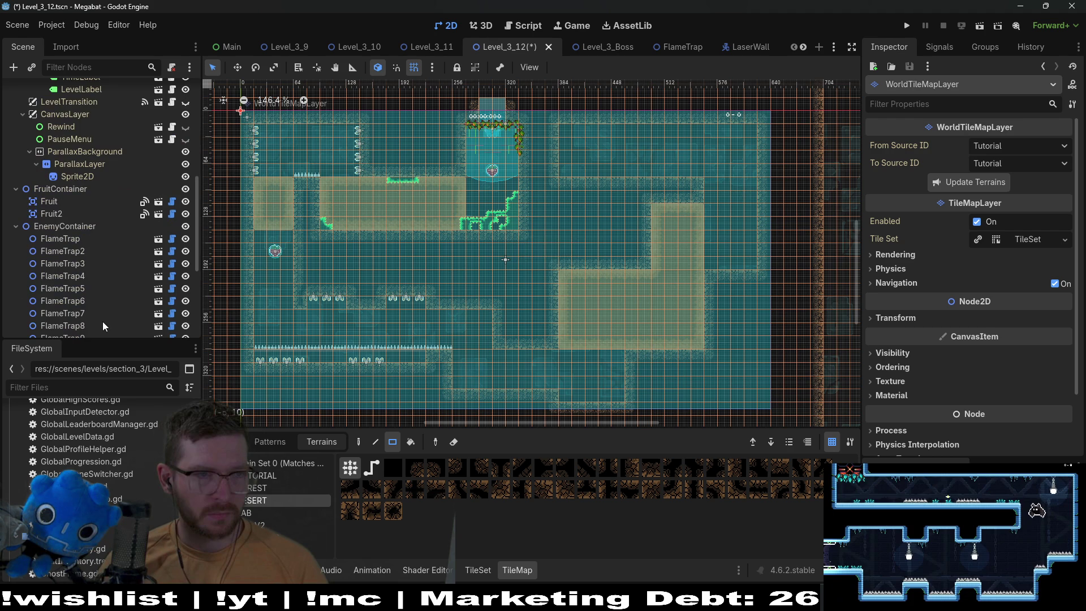
pyautogui.rightClick(105, 189)
pyautogui.click(107, 210)
pyautogui.write('node2d')
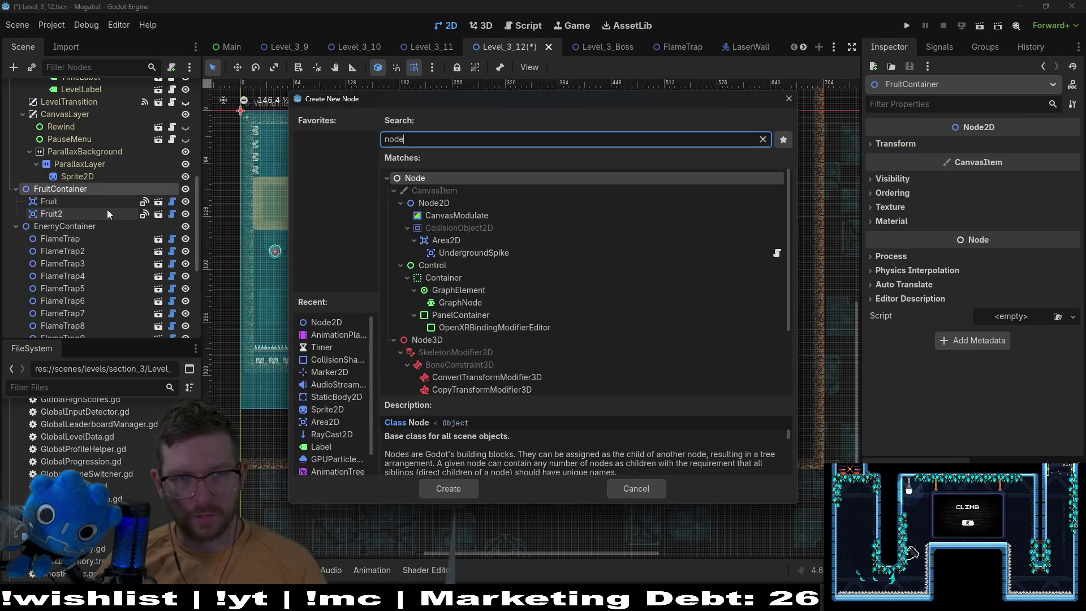
pyautogui.press('Return')
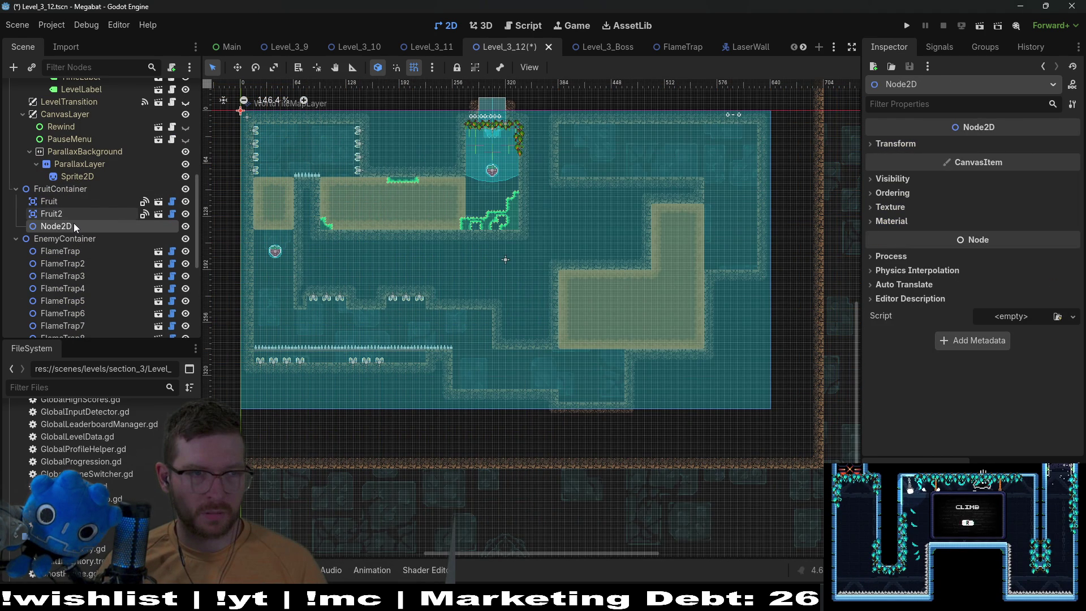
# - Rename it BlockContainer, move it to top level, and search the scene picker for 'break'
pyautogui.doubleClick(74, 224)
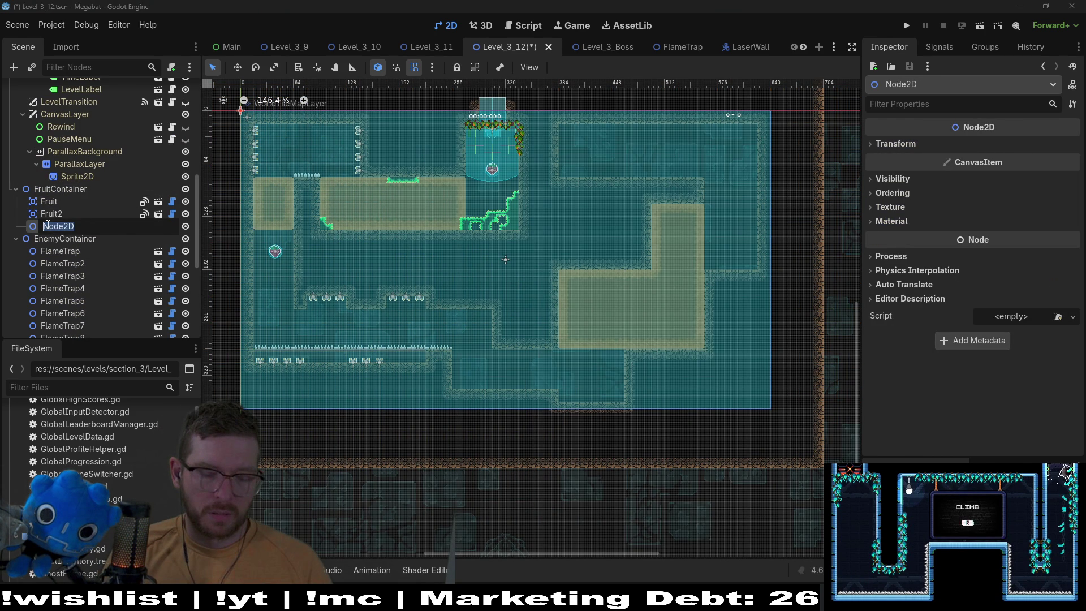
pyautogui.write('BreakableBl')
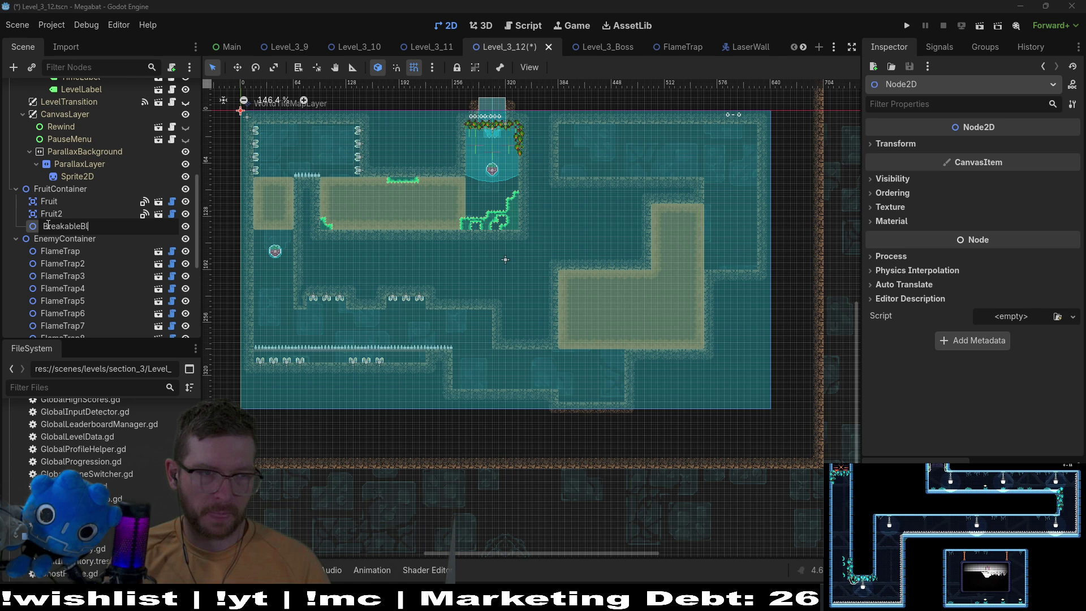
pyautogui.hotkey('ctrl', 'BackSpace')
pyautogui.write('BlockContainer')
pyautogui.press('Return')
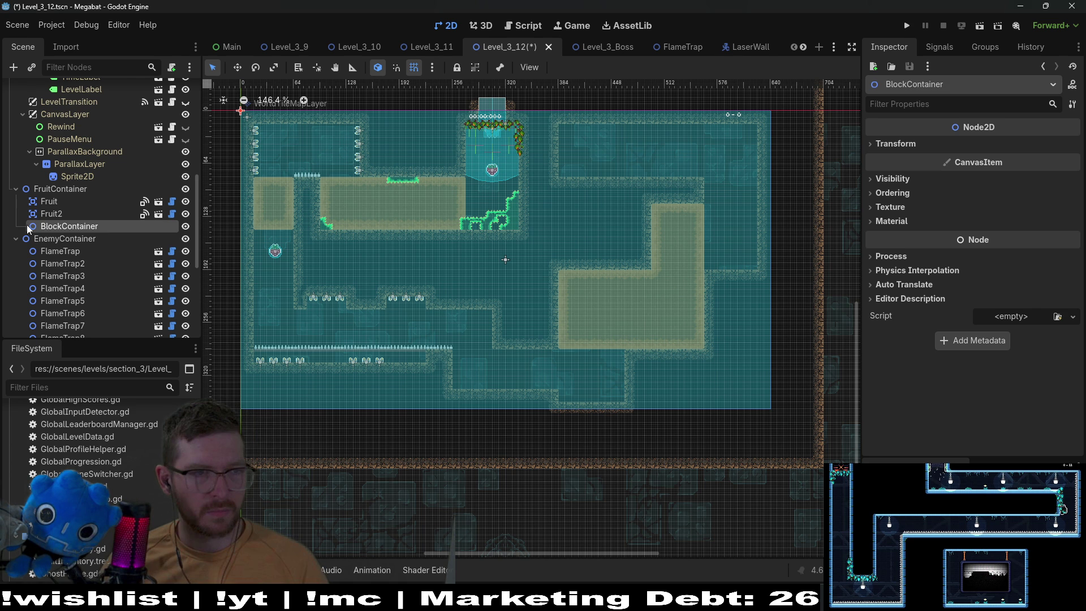
pyautogui.moveTo(26, 225); pyautogui.dragTo(62, 232)
pyautogui.hotkey('ctrl', 'shift', 'a')
pyautogui.write('break')
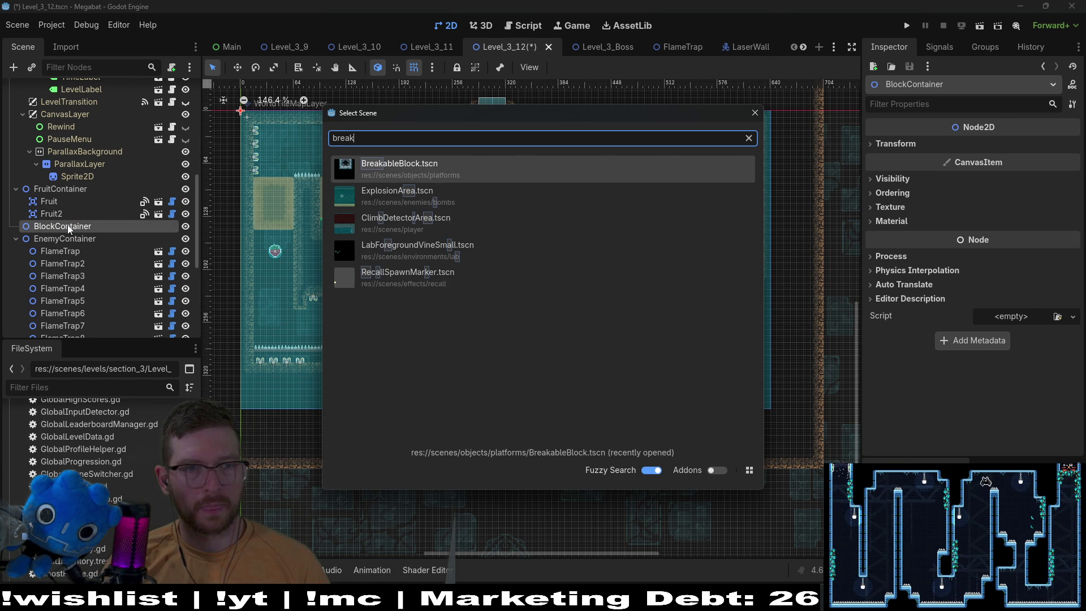
# - Instance BreakableBlock.tscn and stack four copies in a column against the right wall
pyautogui.press('Return')
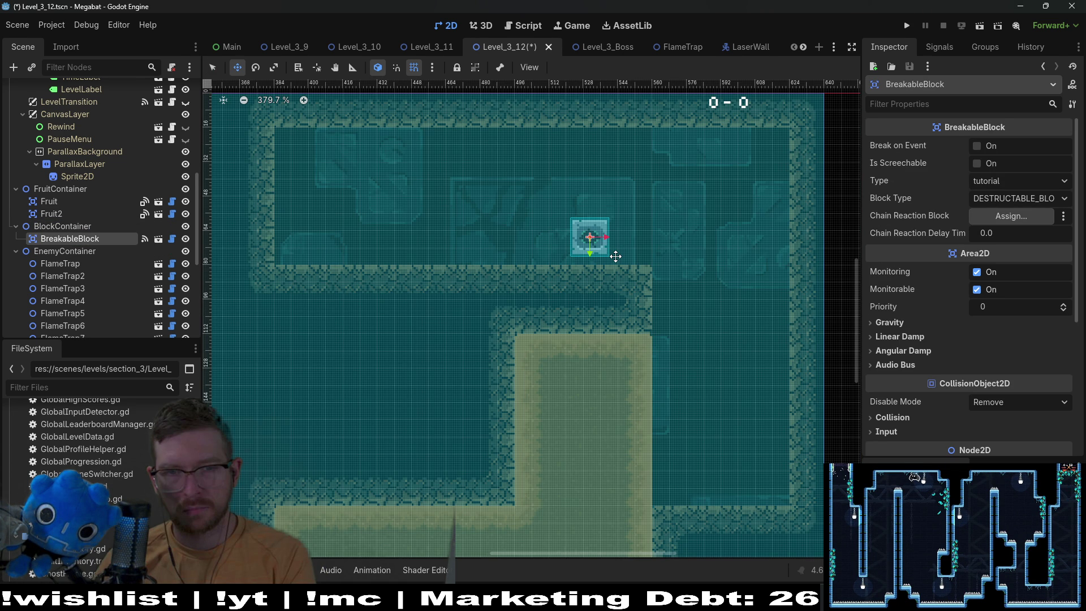
pyautogui.hotkey('ctrl', 'd')
pyautogui.moveTo(616, 256); pyautogui.dragTo(656, 263)
pyautogui.hotkey('ctrl', 'd')
pyautogui.press('Up')
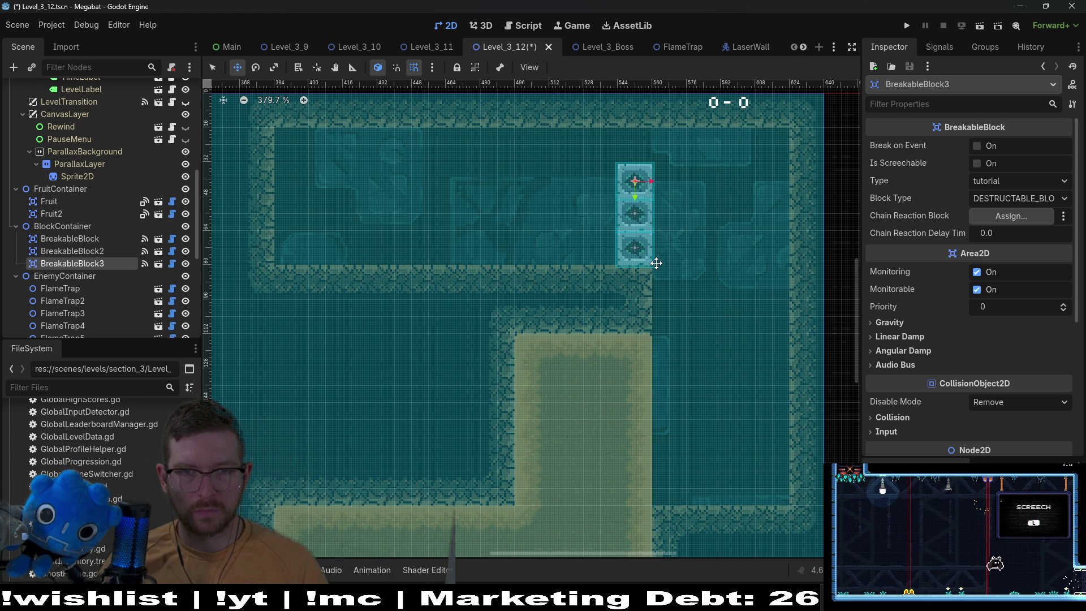
pyautogui.hotkey('ctrl', 'd')
pyautogui.press('Up')
pyautogui.moveTo(656, 263); pyautogui.dragTo(608, 127)
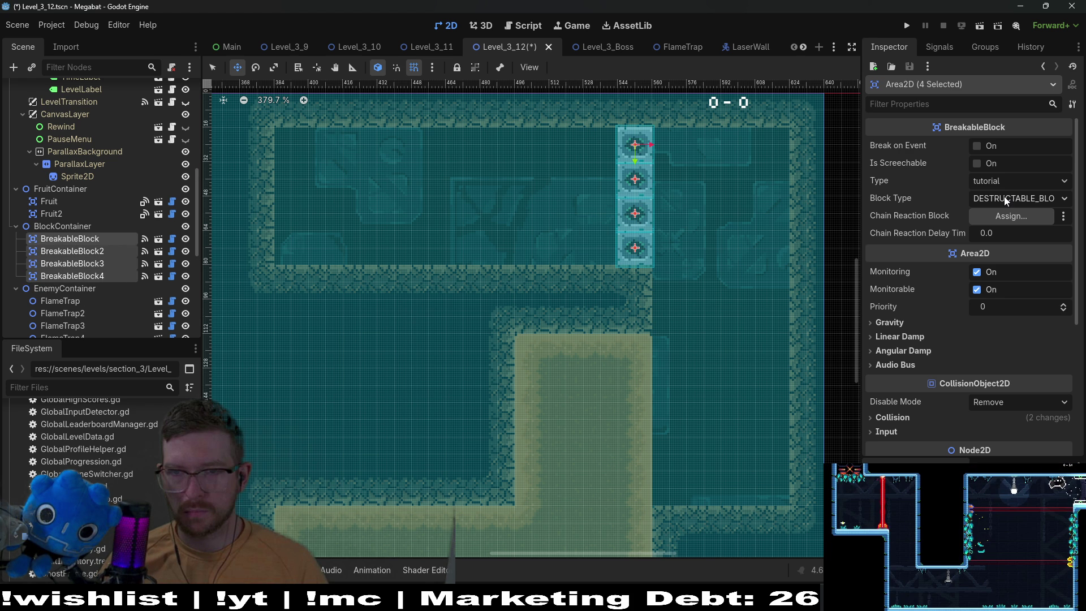
# - Set the Type of all four breakable blocks to desert
pyautogui.click(1010, 181)
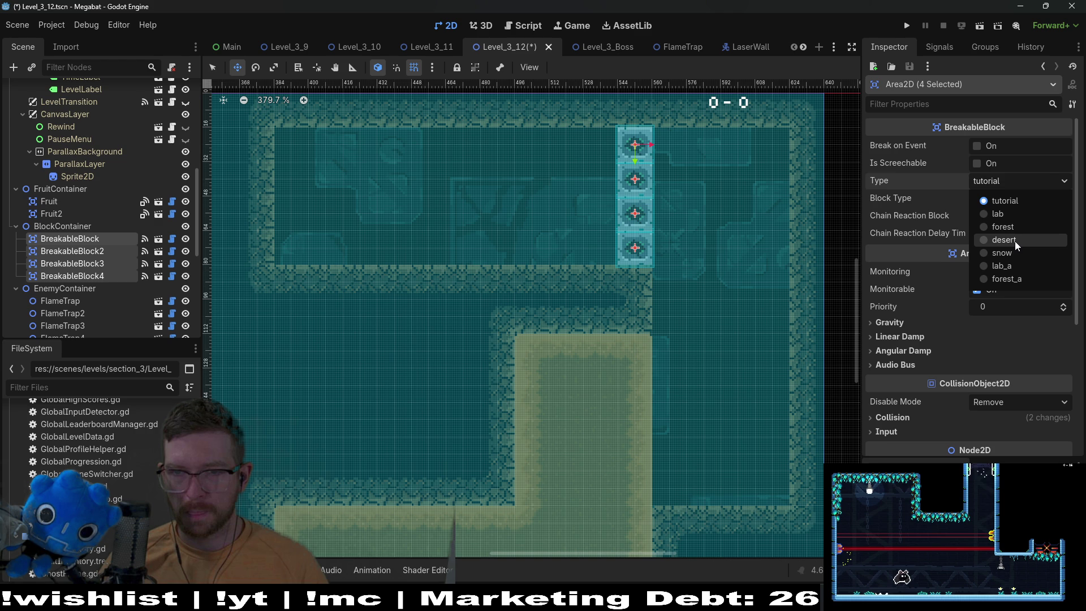
pyautogui.click(1015, 241)
pyautogui.scroll(-5, 702, 309)
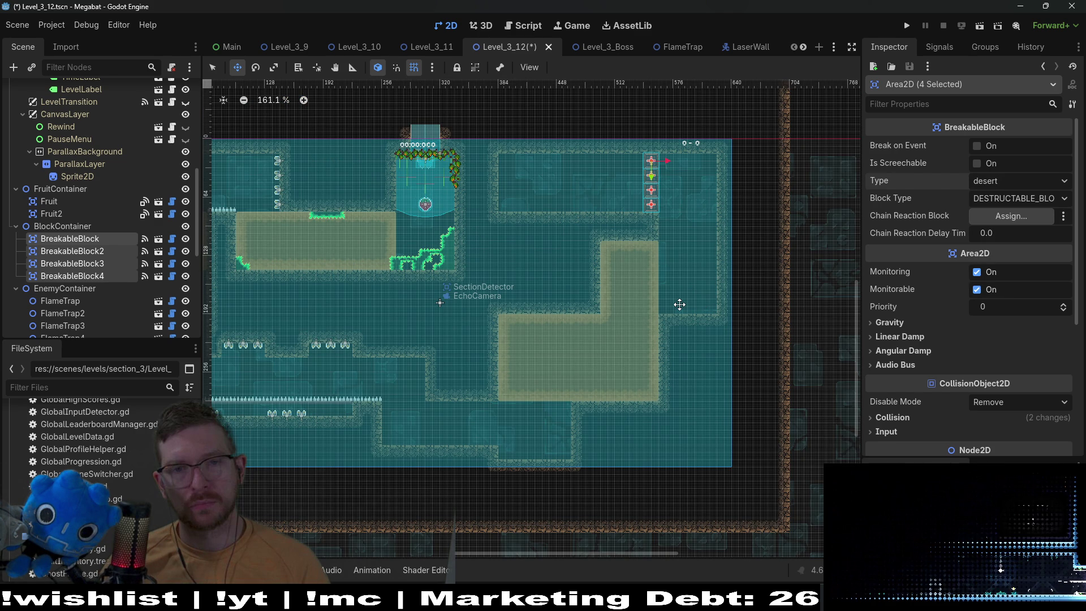
# - Instance SpearButton.tscn and place it just left of the breakable block column
pyautogui.scroll(-5, 117, 228)
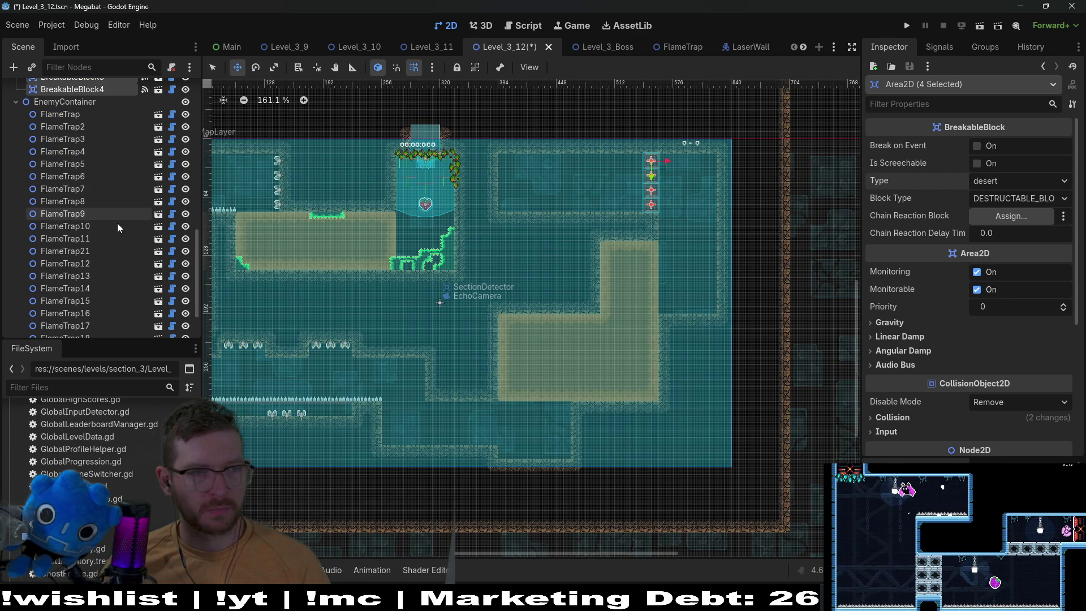
pyautogui.hotkey('ctrl', 'shift', 'a')
pyautogui.write('spearbutton')
pyautogui.press('Return')
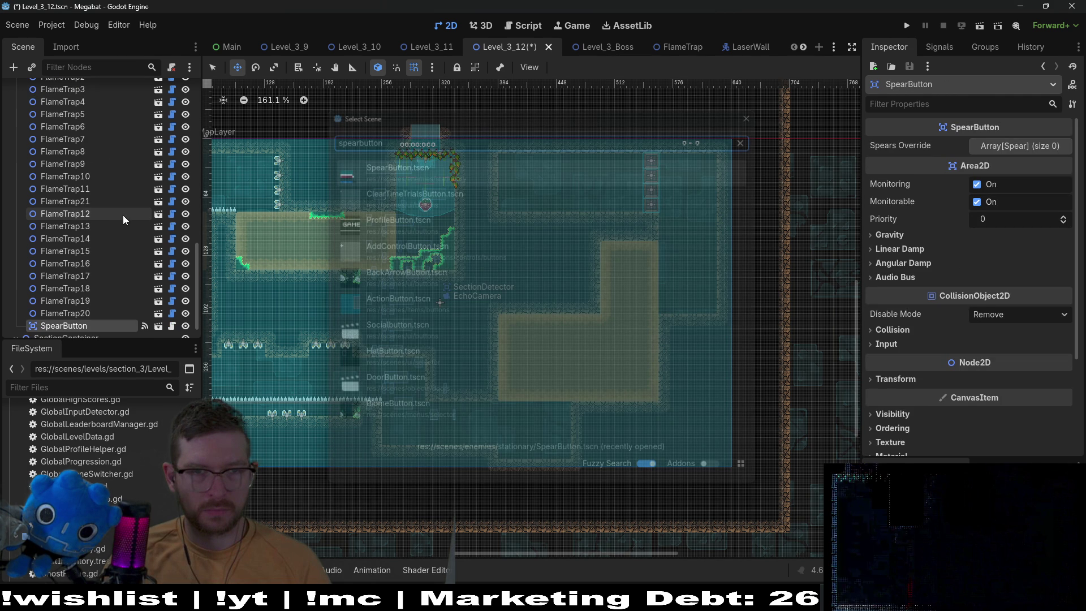
pyautogui.press('f')
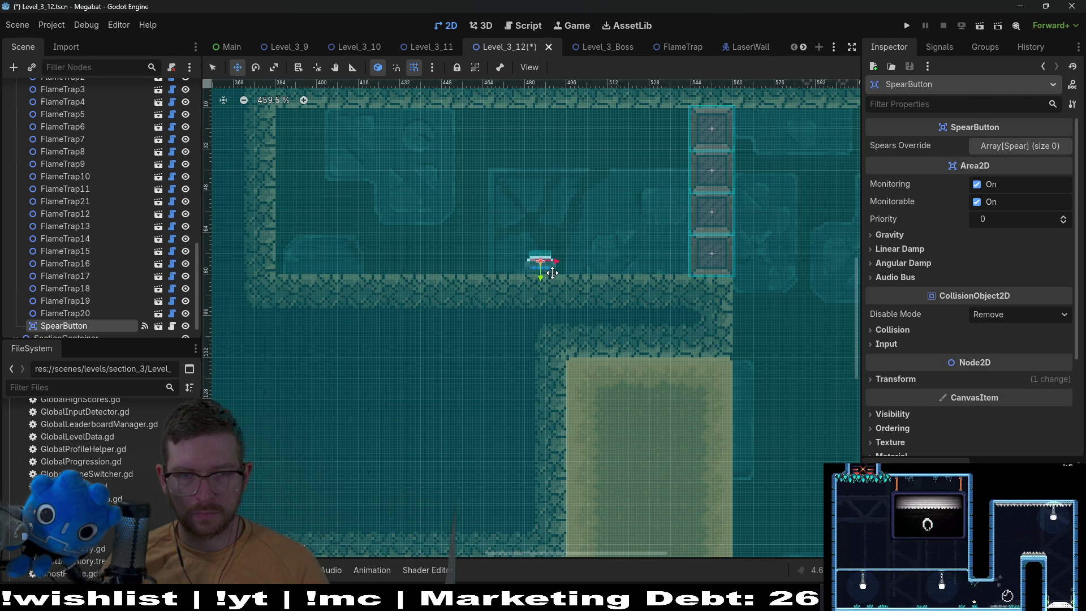
pyautogui.moveTo(552, 273); pyautogui.dragTo(536, 245)
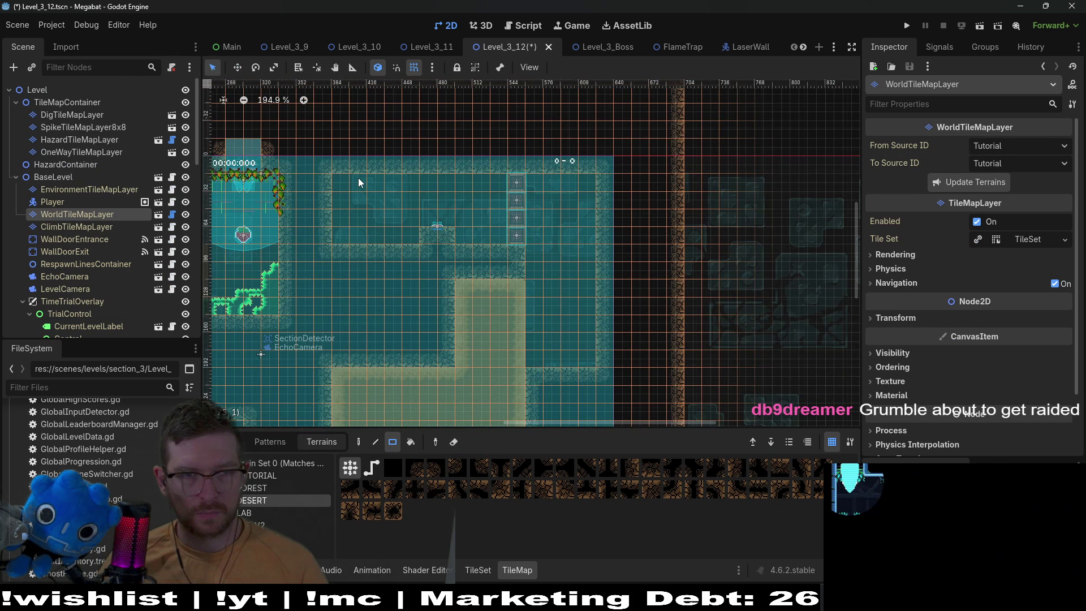
pyautogui.moveTo(358, 178); pyautogui.dragTo(450, 221)
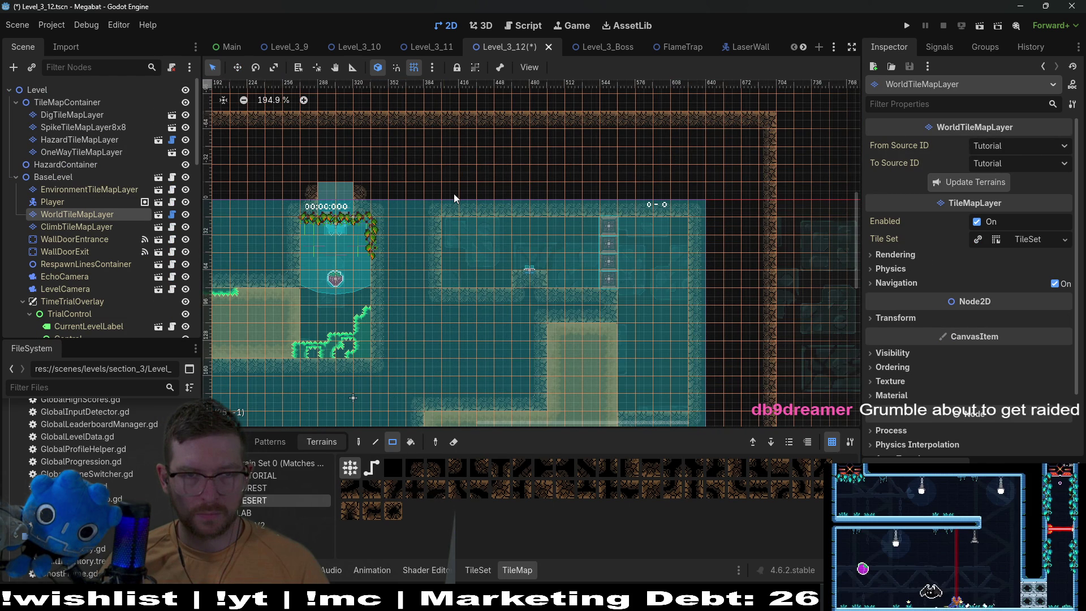
# - Check the WallDoorExit, then open the scene picker with SpearButton selected as parent
pyautogui.scroll(6, 471, 215)
pyautogui.click(660, 305)
pyautogui.press('w')
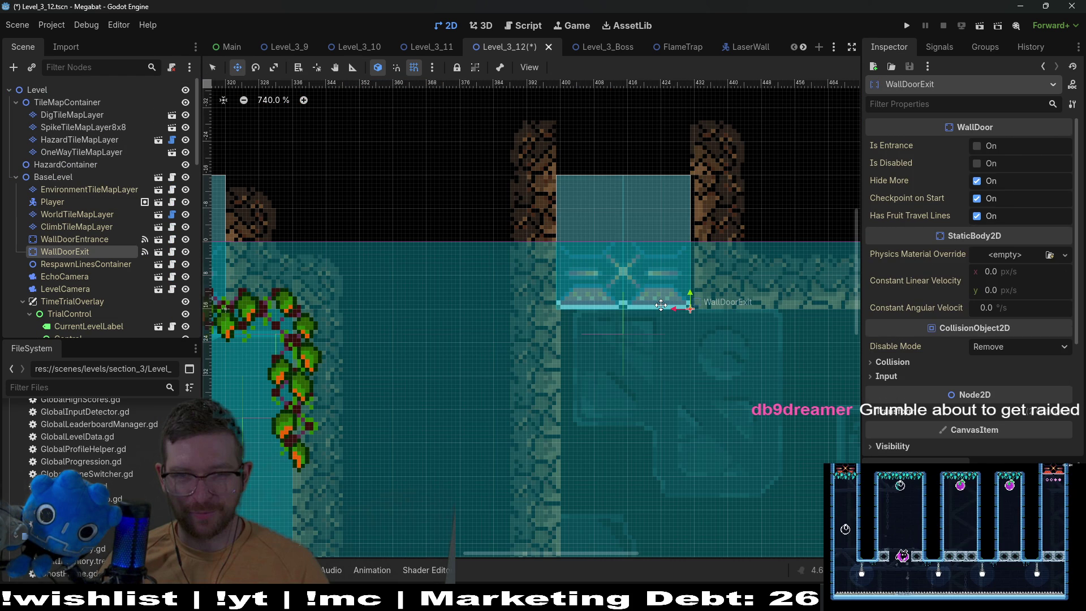
pyautogui.scroll(-9, 607, 351)
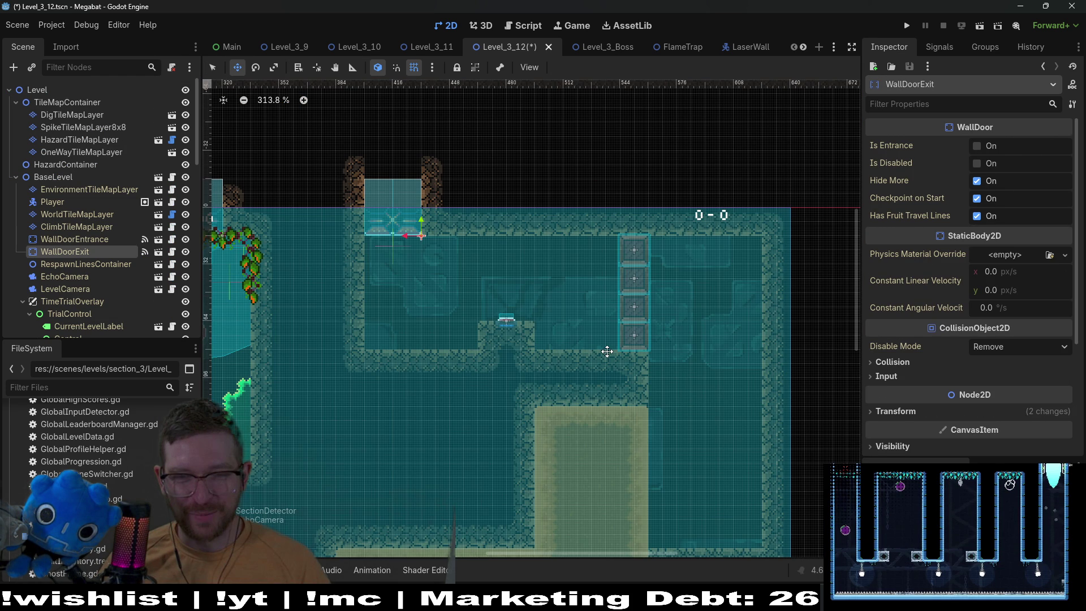
pyautogui.scroll(-2, 553, 250)
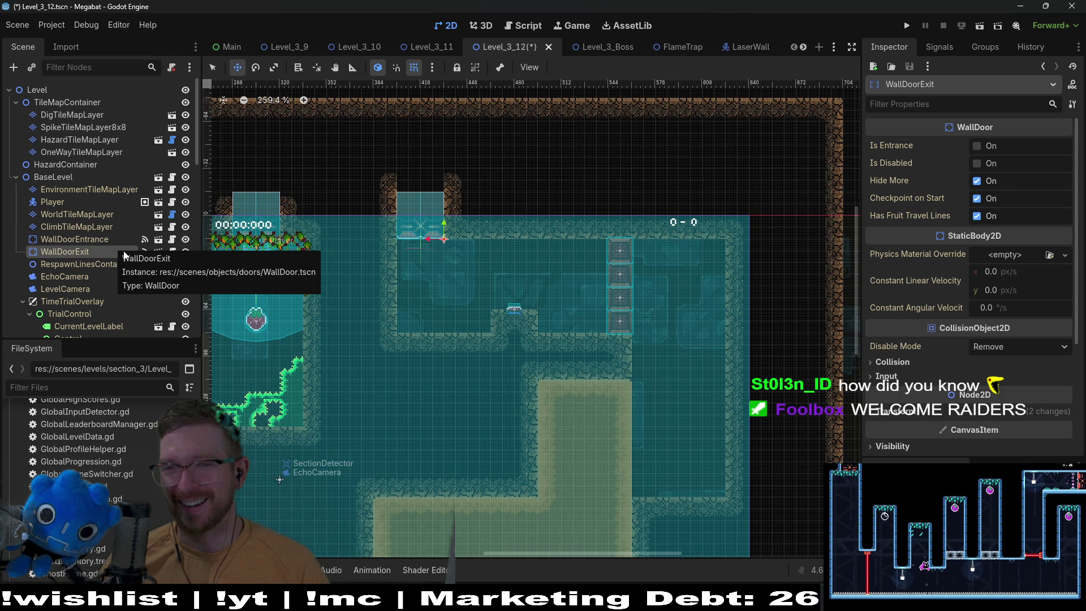
pyautogui.scroll(-10, 113, 226)
pyautogui.click(85, 301)
pyautogui.hotkey('ctrl', 'shift', 'a')
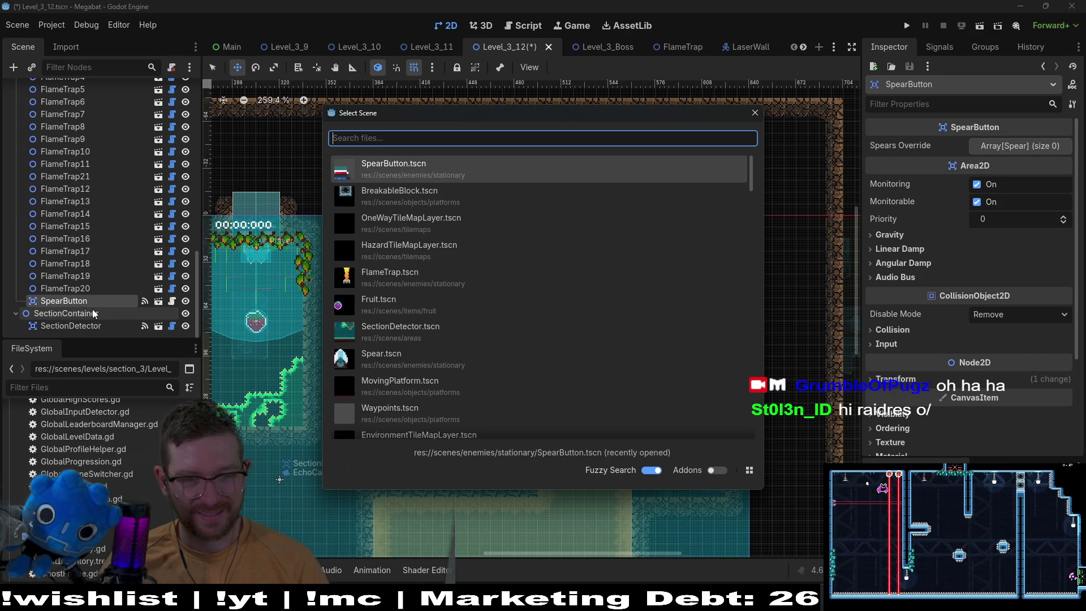
# - Add Spear.tscn under SpearButton and duplicate it into Spear2, Spear3 and Spear4
pyautogui.doubleClick(381, 359)
pyautogui.scroll(5, 668, 480)
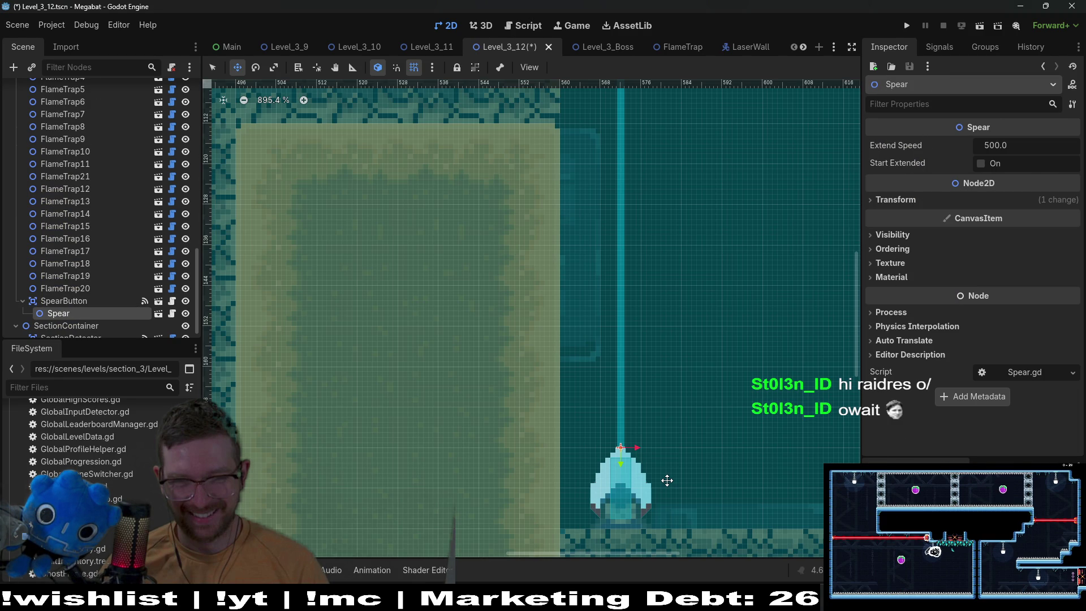
pyautogui.hotkey('ctrl', 'd')
pyautogui.hotkey('ctrl', 'd')
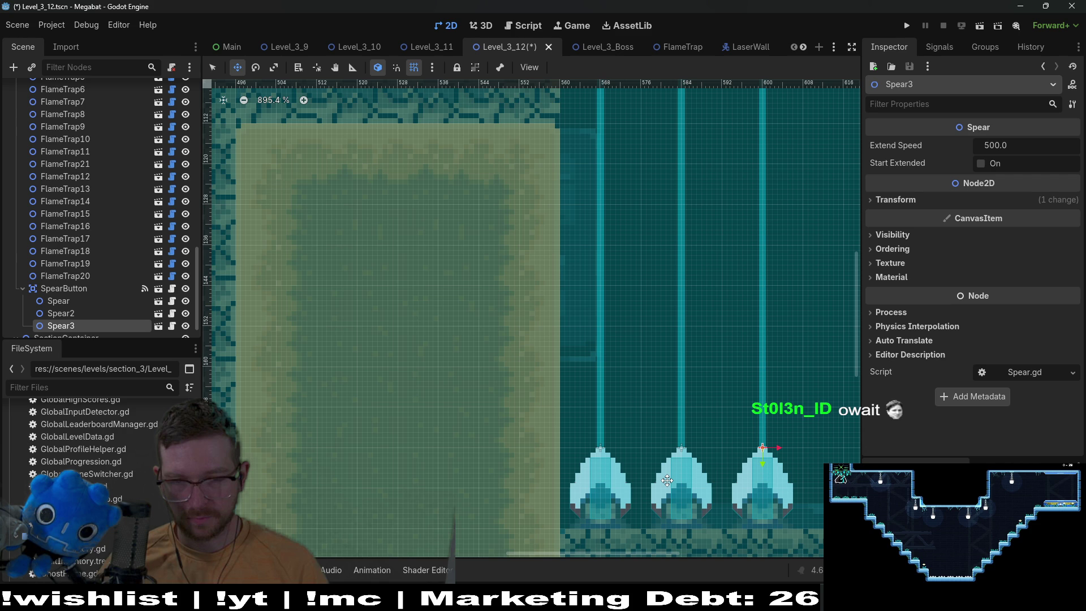
pyautogui.hotkey('ctrl', 'd')
pyautogui.scroll(-8, 630, 406)
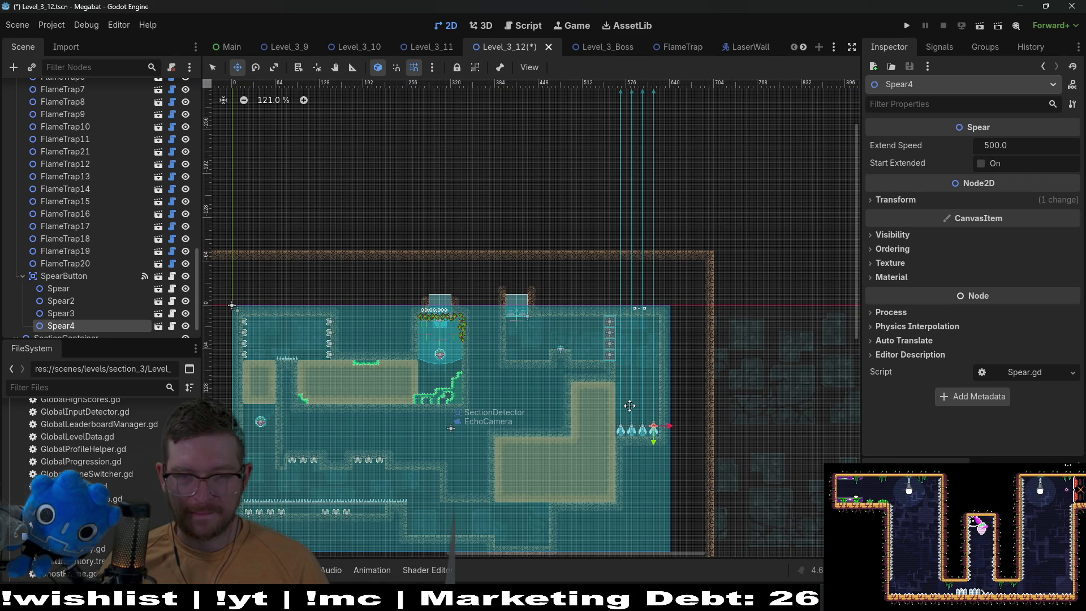
pyautogui.scroll(-2, 57, 320)
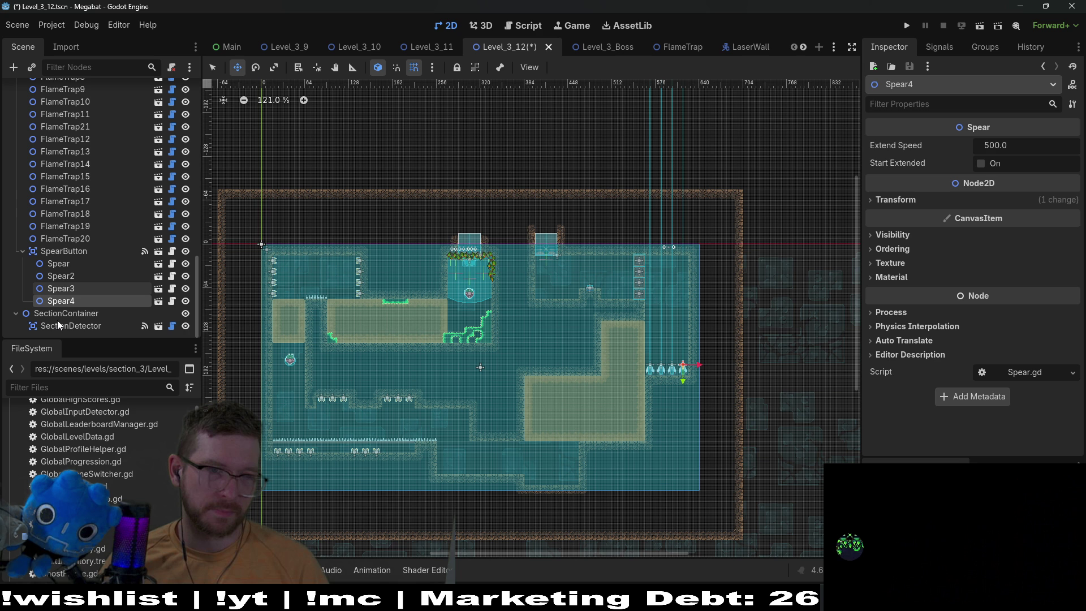
# - Keep Fruit3 in the lower corridor as Dig type, comparing it with Dash fruit Fruit2
pyautogui.click(453, 425)
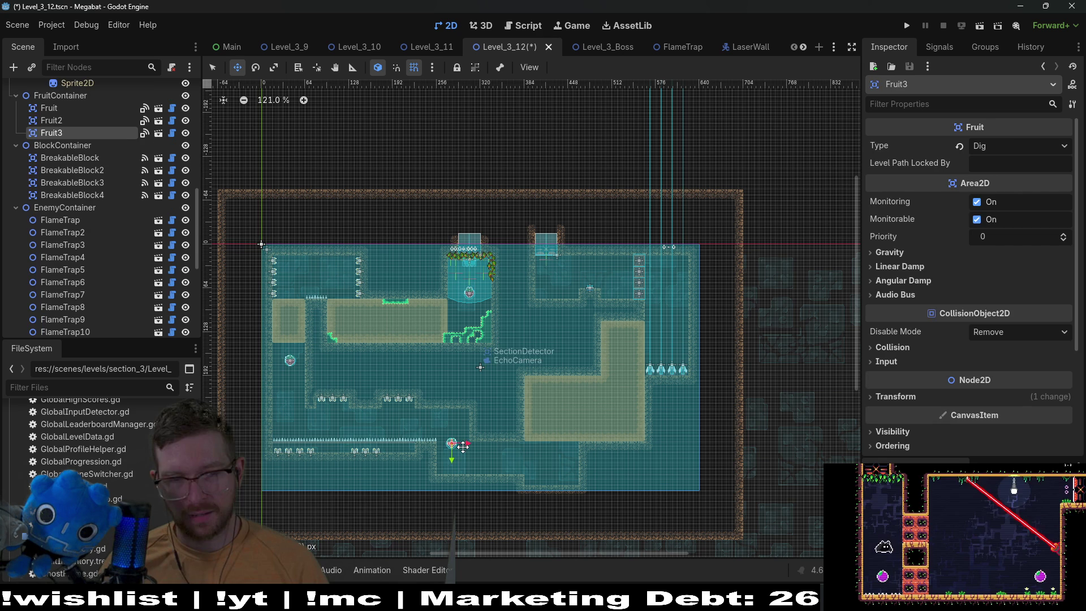
pyautogui.click(1003, 148)
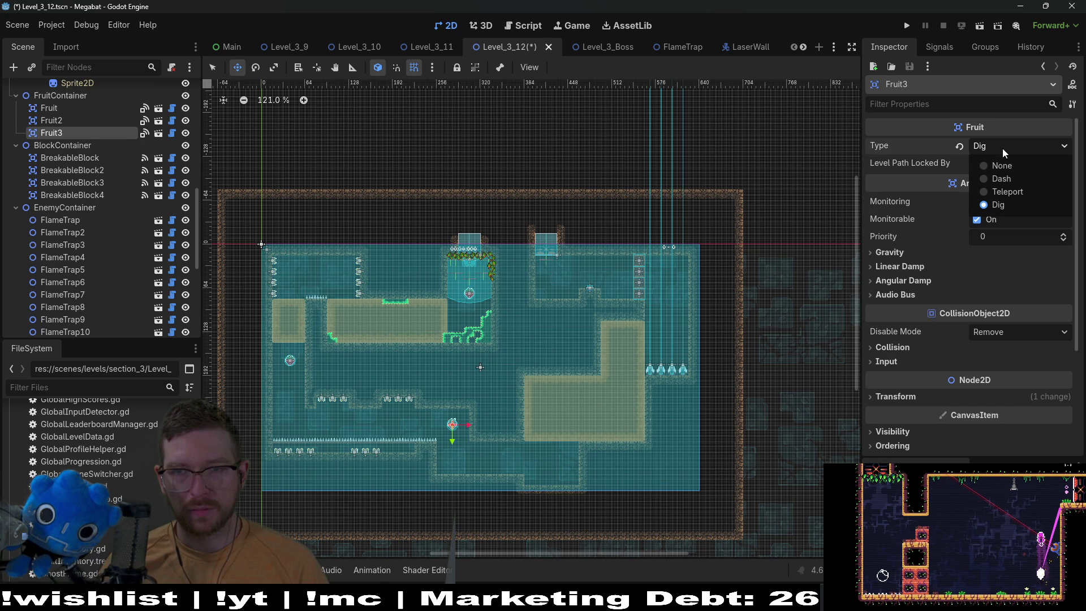
pyautogui.press('Escape')
pyautogui.hotkey('ctrl', 'z')
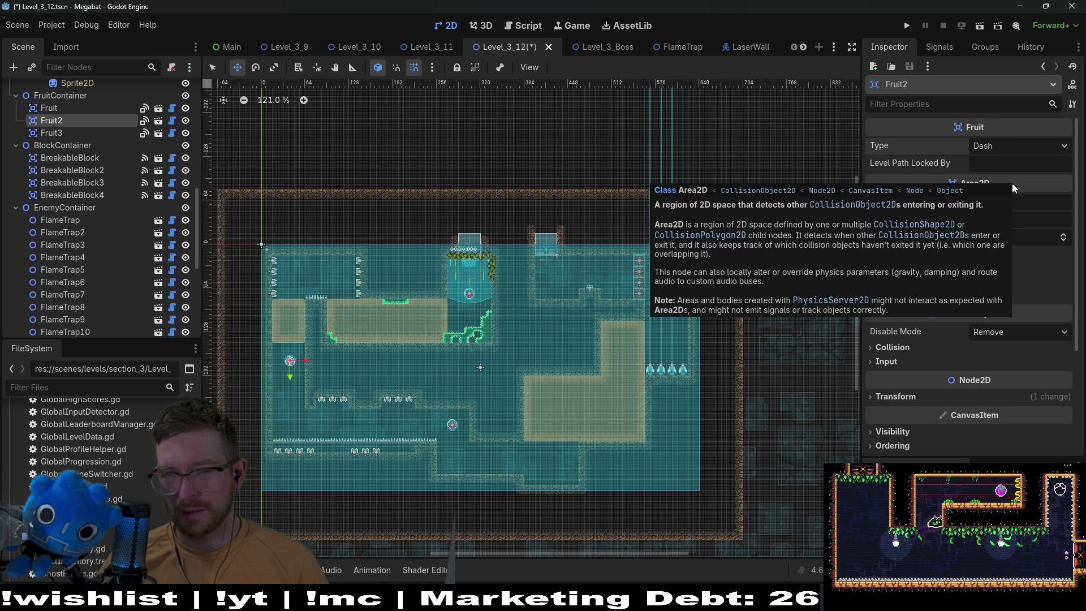
pyautogui.hotkey('ctrl', 'shift', 'z')
pyautogui.press('f')
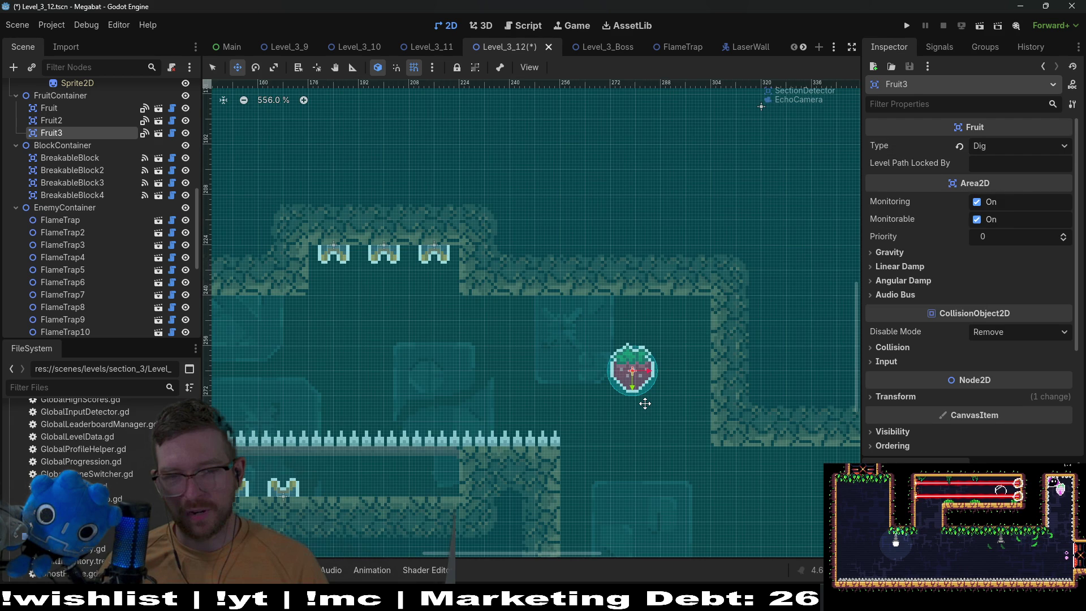
pyautogui.scroll(-10, 538, 351)
pyautogui.scroll(10, 85, 216)
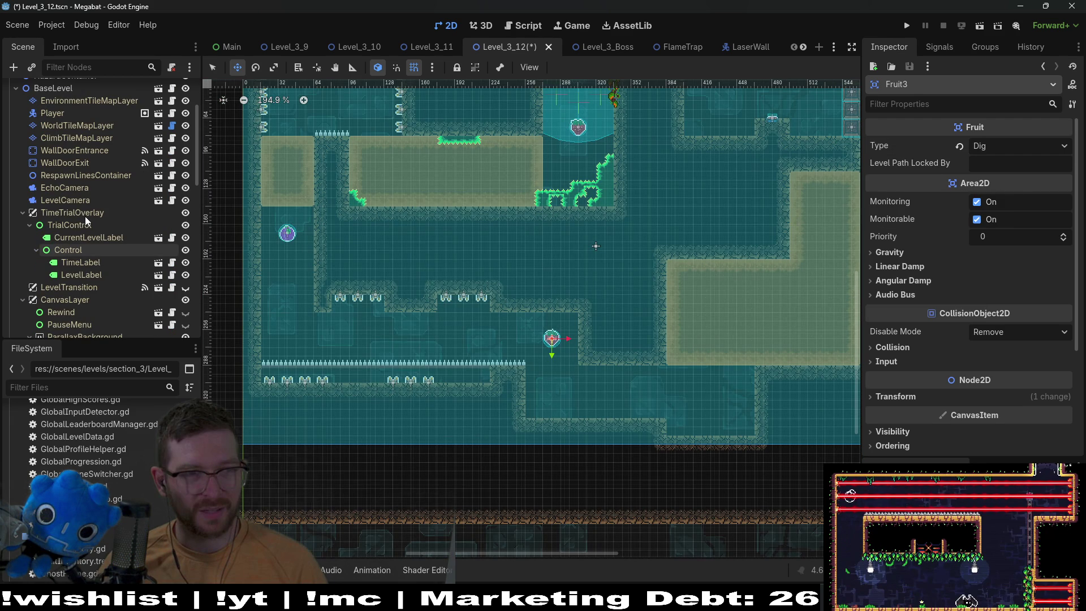
# - Draw a 7x1 wall strip along the bottom and cover it with emerald grass
pyautogui.scroll(3, 85, 216)
pyautogui.click(85, 216)
pyautogui.moveTo(639, 362); pyautogui.dragTo(513, 358)
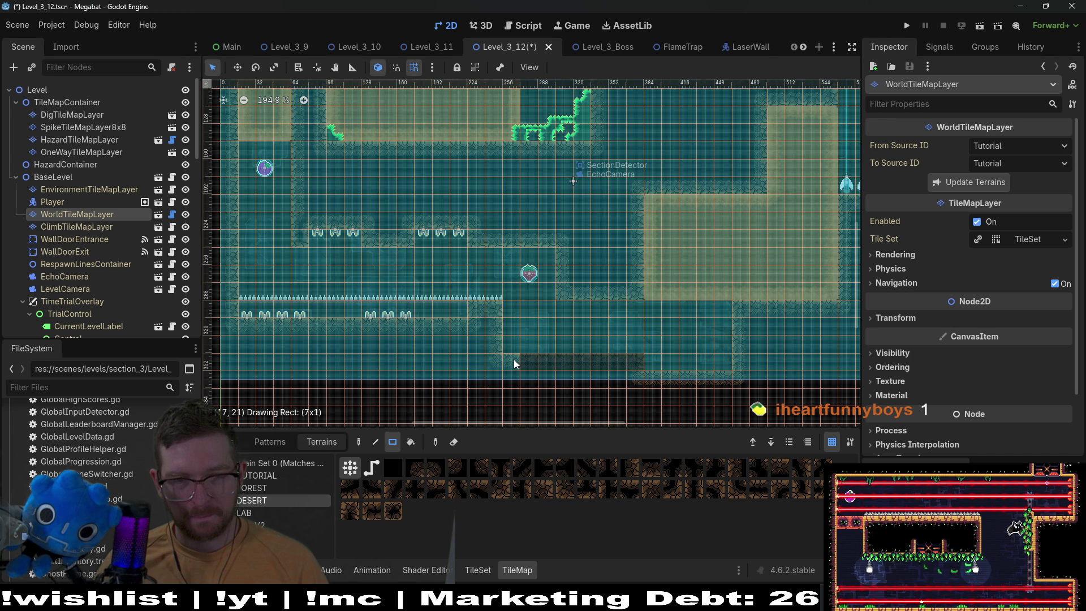
pyautogui.moveTo(514, 359); pyautogui.dragTo(513, 359)
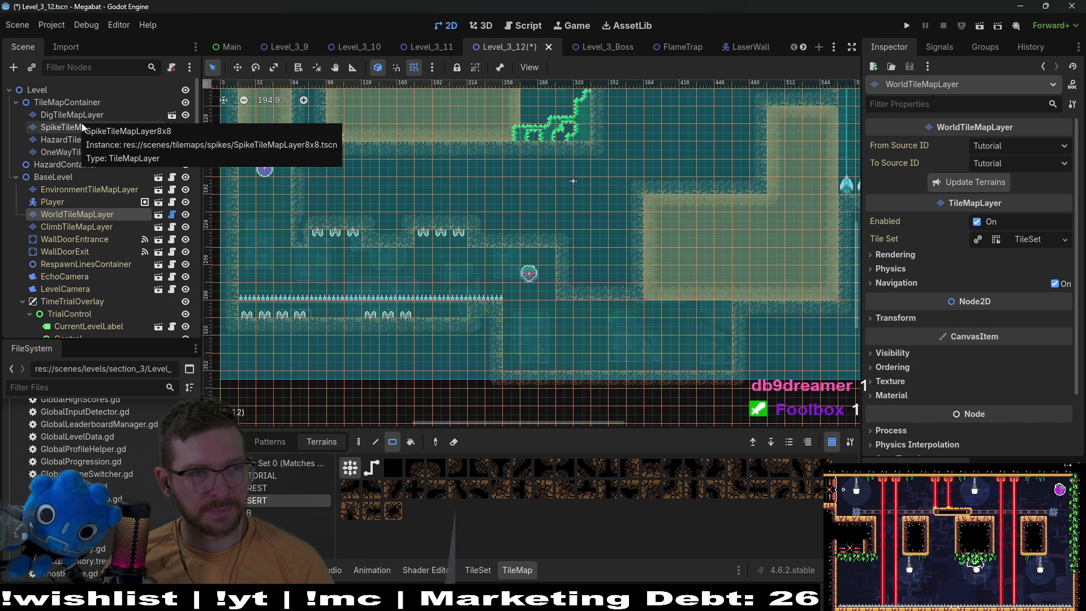
pyautogui.click(81, 125)
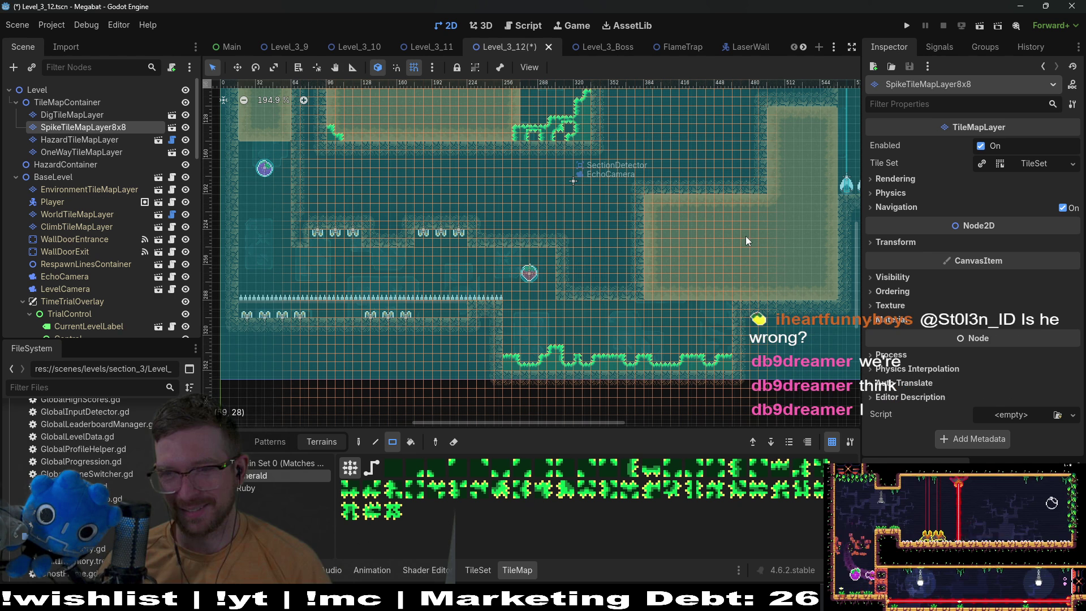
pyautogui.press('f')
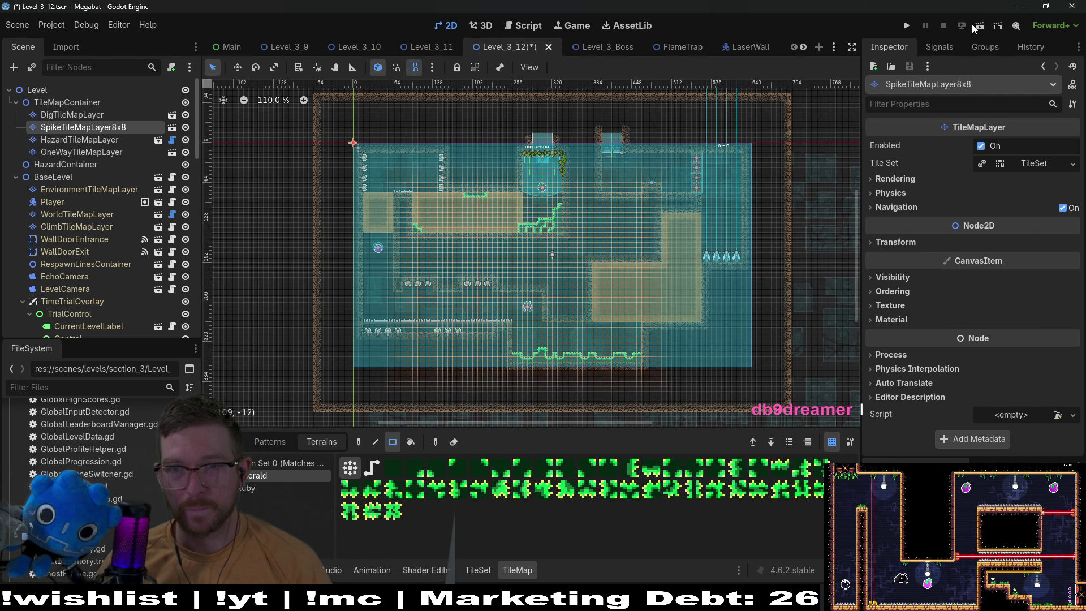
# - Run Level_3_12, fly the bat right to grab the strawberry, then restart with R
pyautogui.click(972, 24)
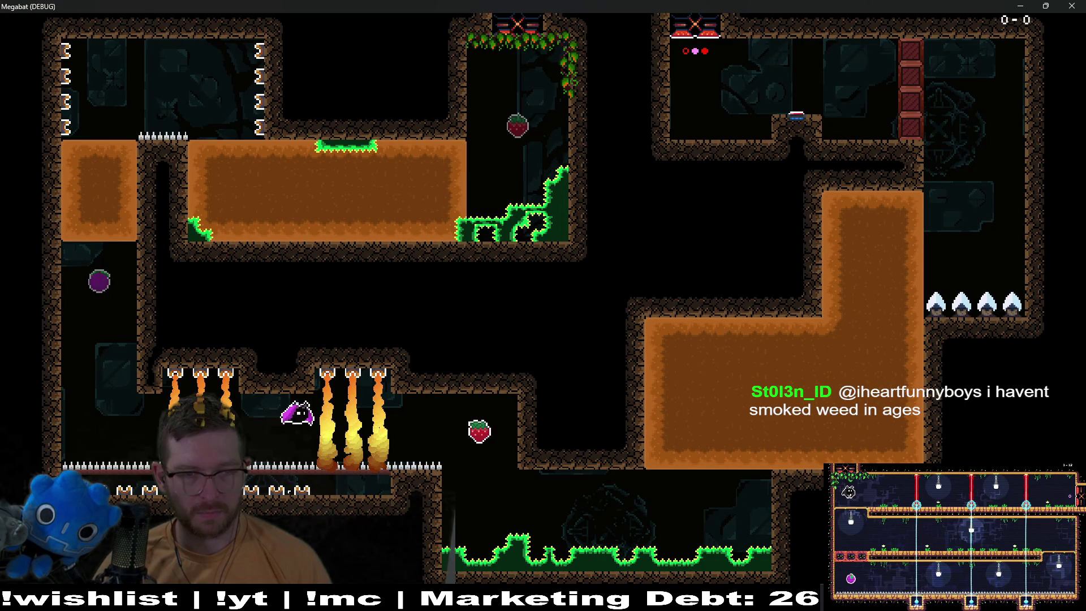
pyautogui.press('Right')
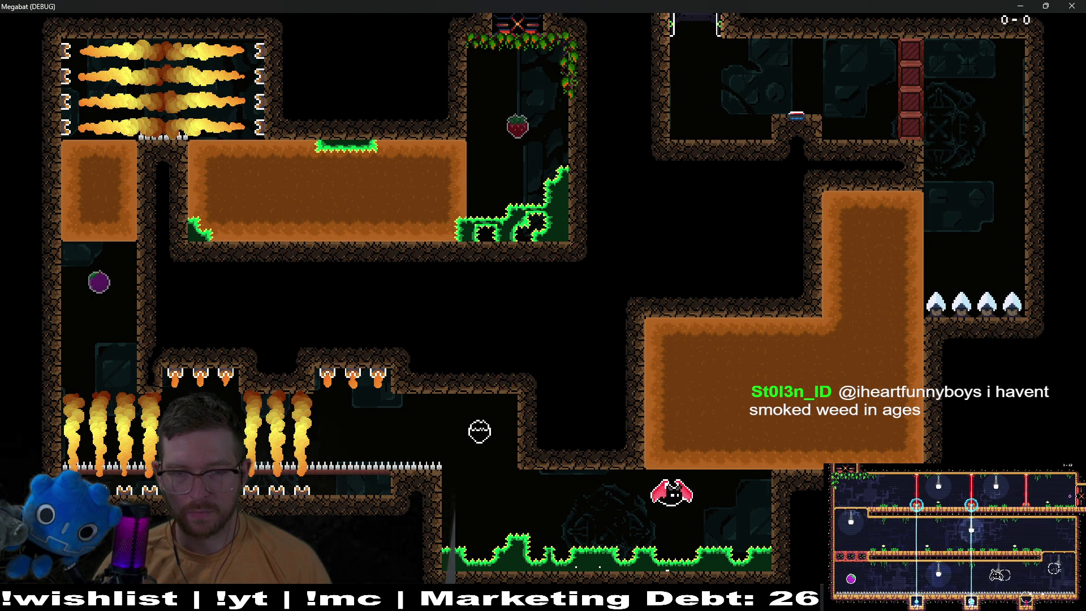
pyautogui.press('r')
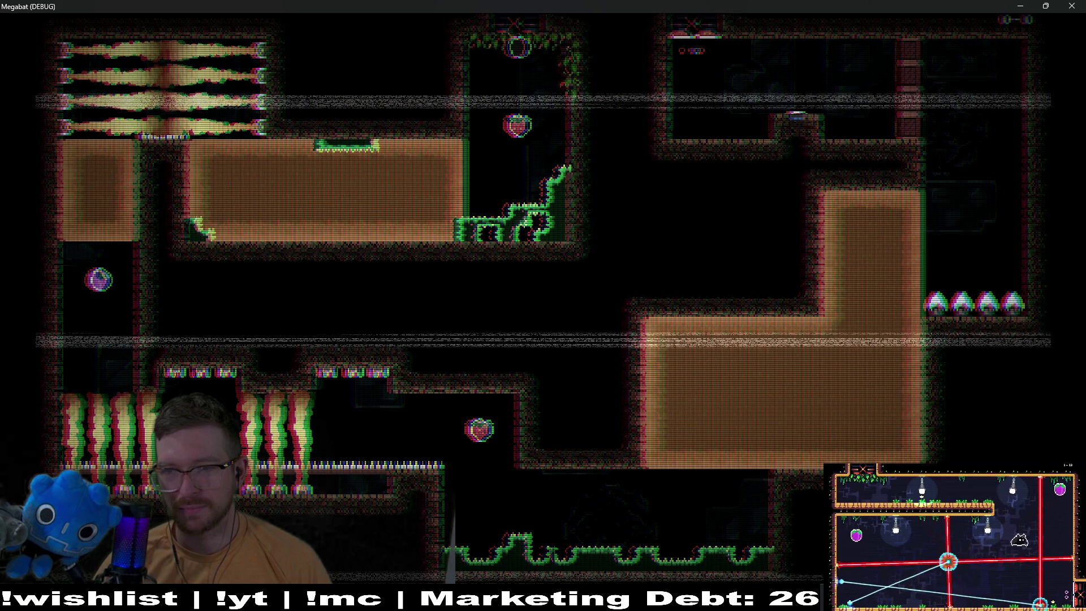